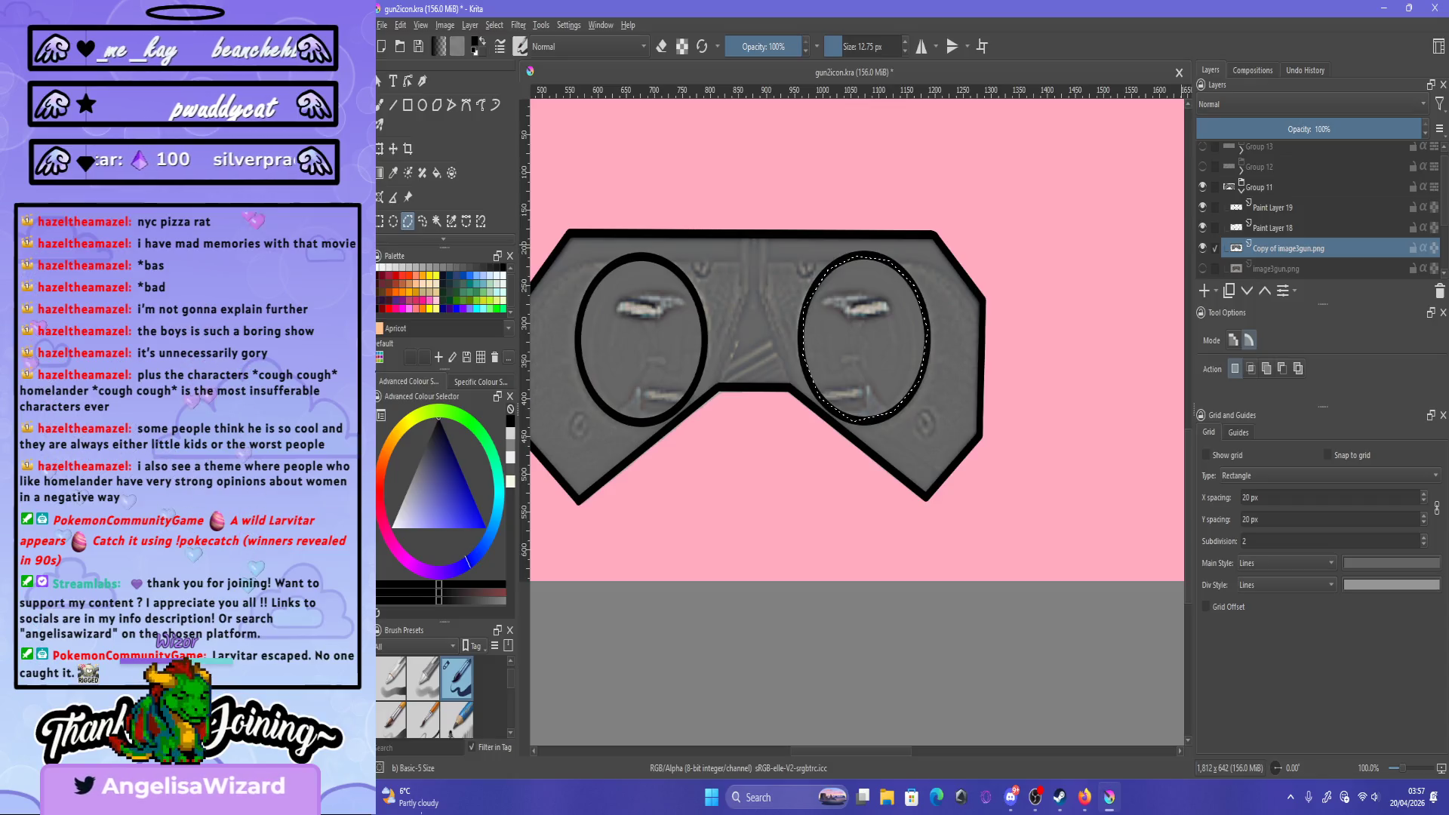
- Apply a two-point Colour Adjustment curve that darkens the selected right goggle lens
click(518, 25)
mouse_move(543, 78)
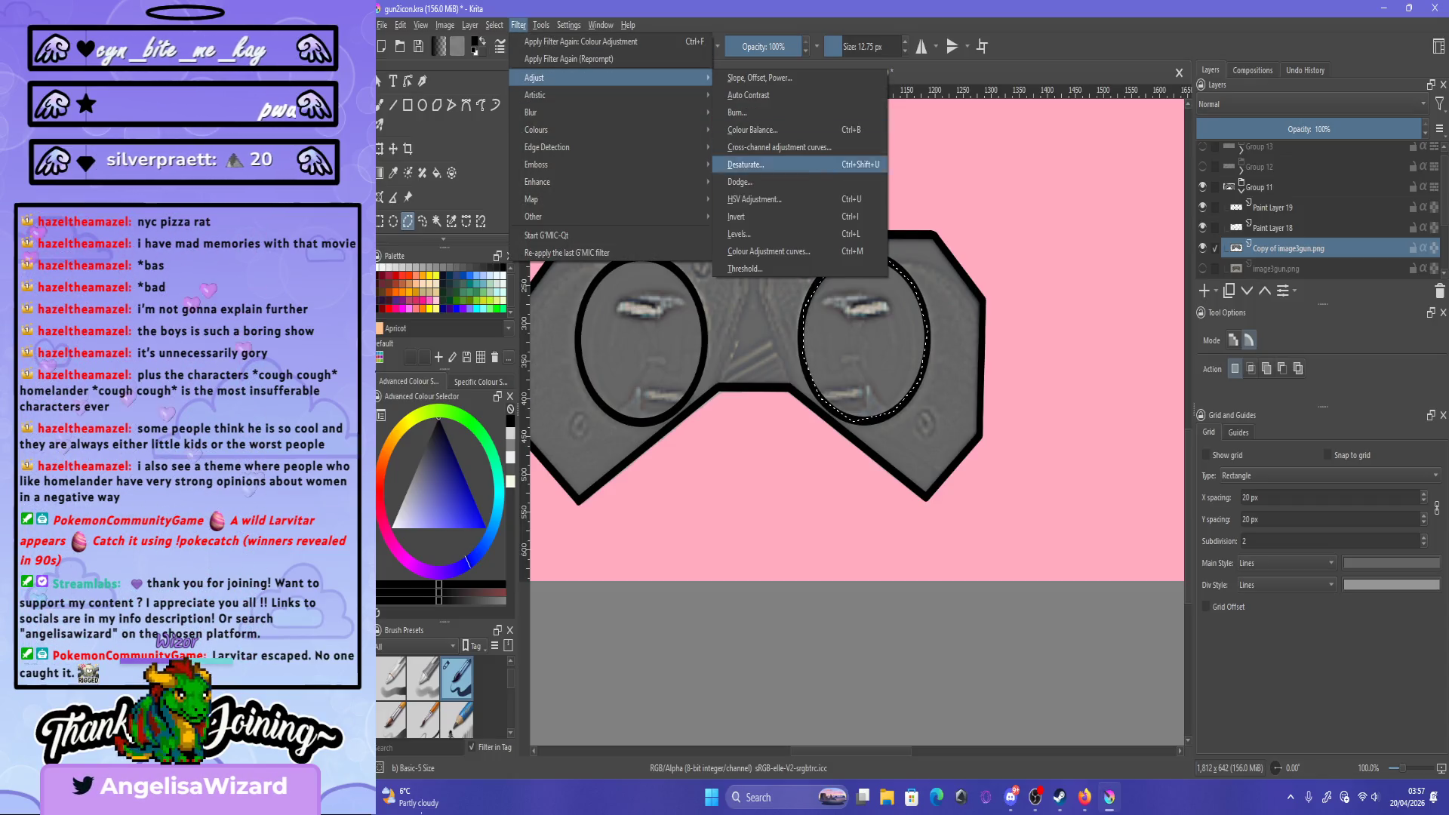
click(785, 130)
click(1059, 483)
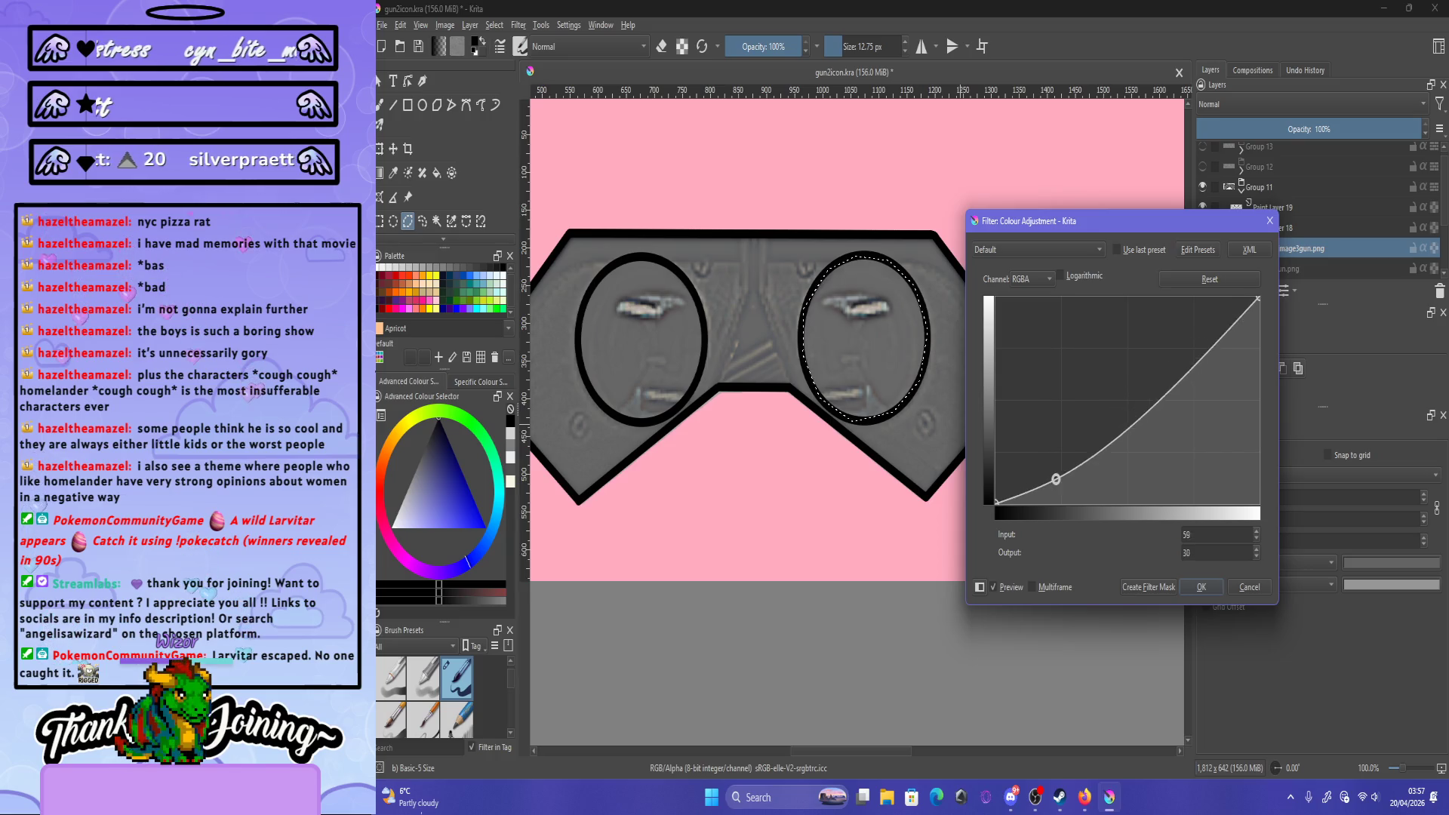
drag(1059, 483, 1065, 474)
click(1148, 422)
mouse_move(1148, 422)
mouse_down()
mouse_move(1189, 333)
mouse_move(1209, 348)
mouse_up()
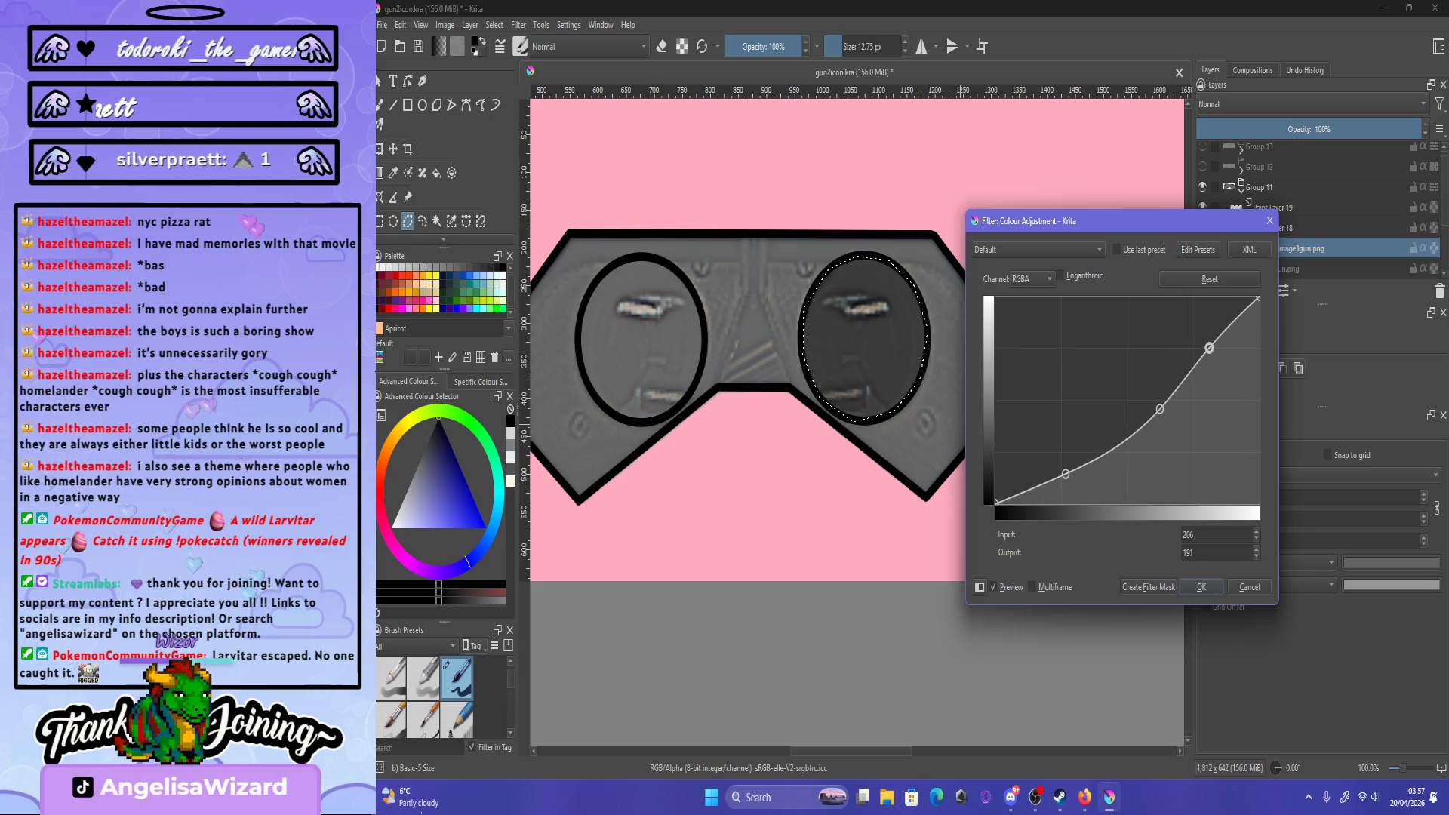
click(1201, 587)
key(minus)
key(minus)
- Zoom in and trace a freehand selection around the inside of the left lens
key(plus)
key(plus)
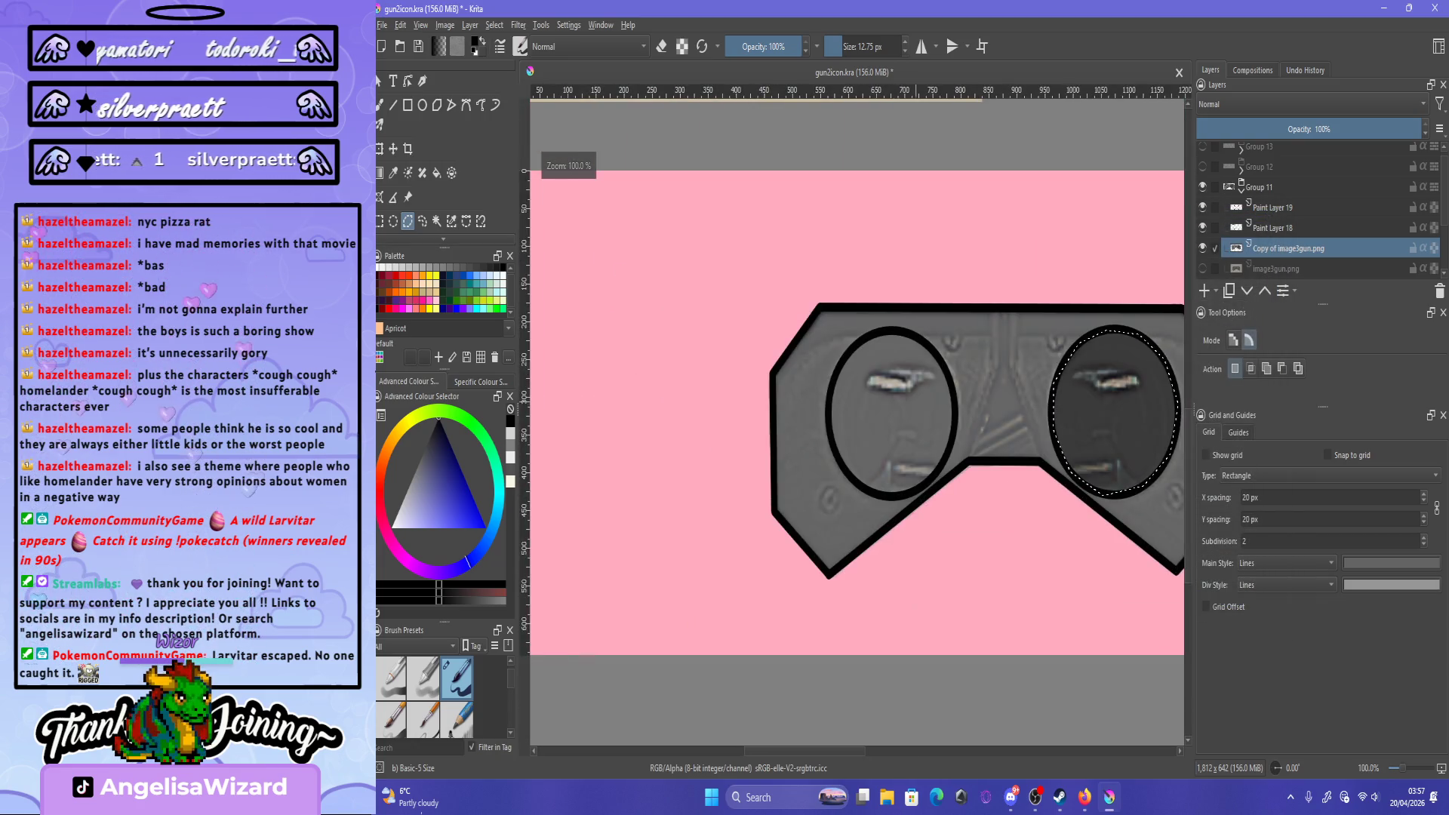
key(plus)
key(plus)
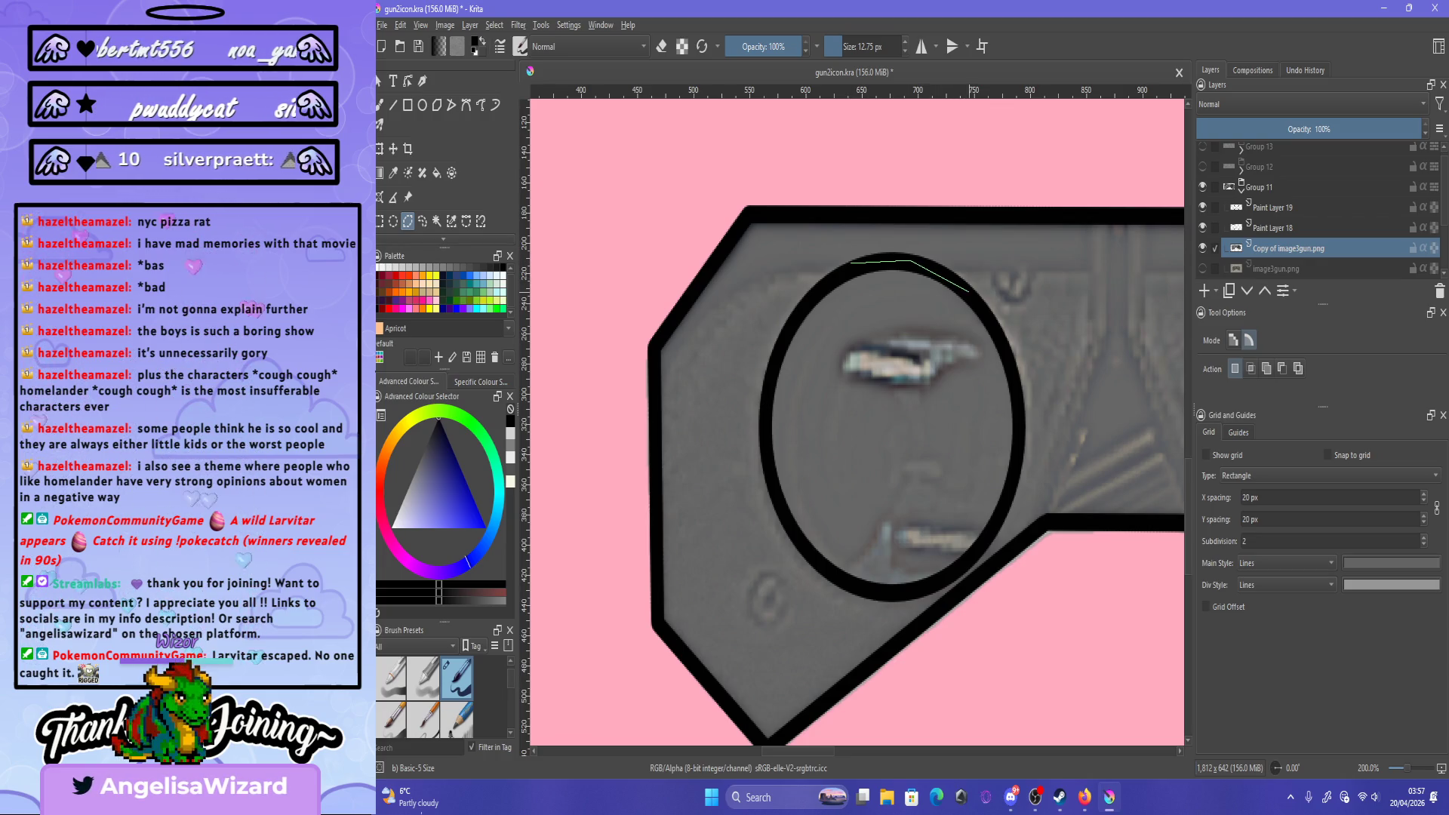
mouse_move(949, 279)
mouse_down()
mouse_move(1008, 369)
mouse_move(1015, 481)
mouse_move(938, 574)
mouse_move(892, 596)
mouse_move(830, 573)
mouse_move(762, 472)
mouse_move(788, 326)
mouse_move(851, 263)
mouse_up()
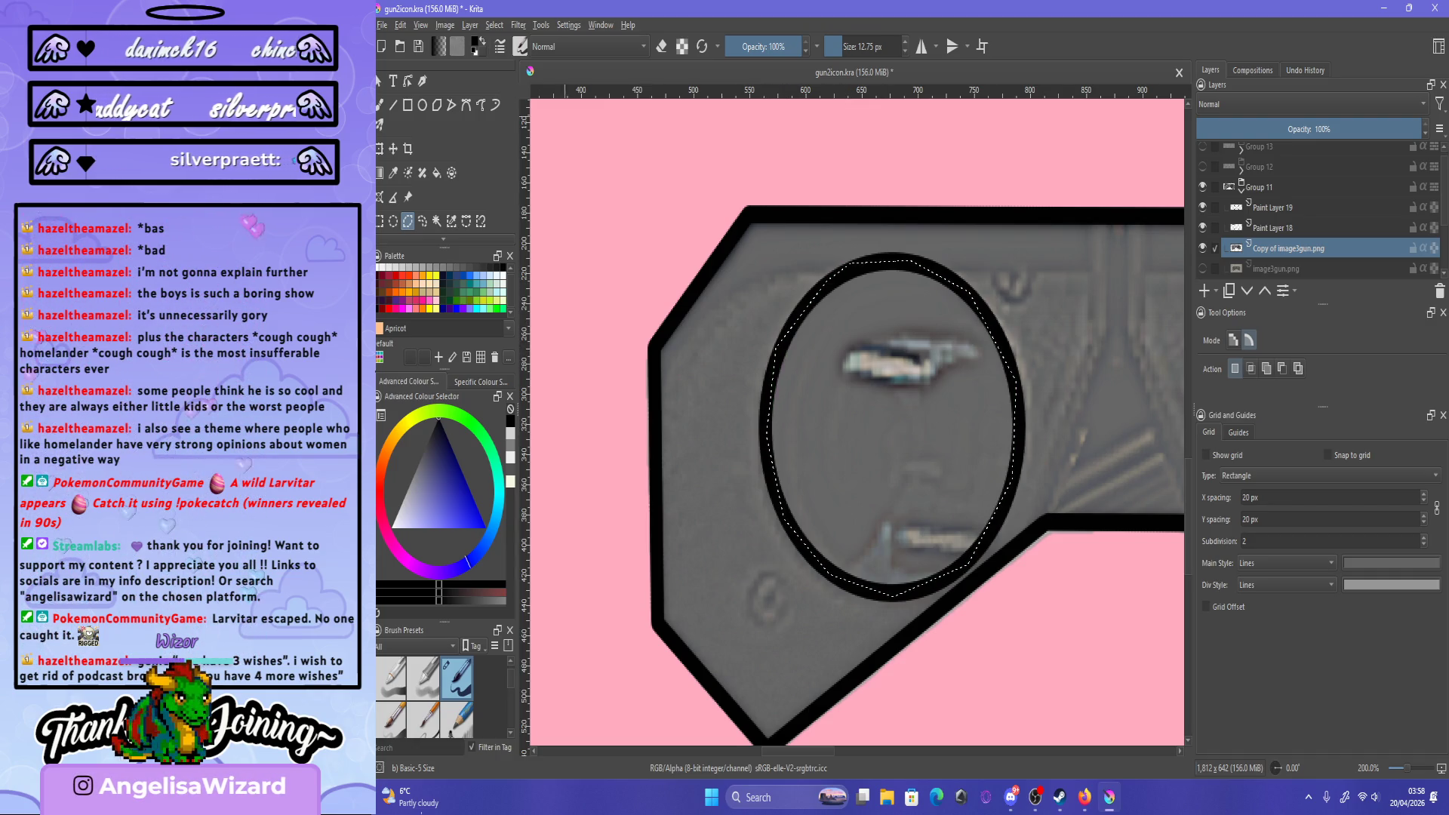
- Reapply the same colour curves filter to the left lens with Apply Filter Again
click(519, 25)
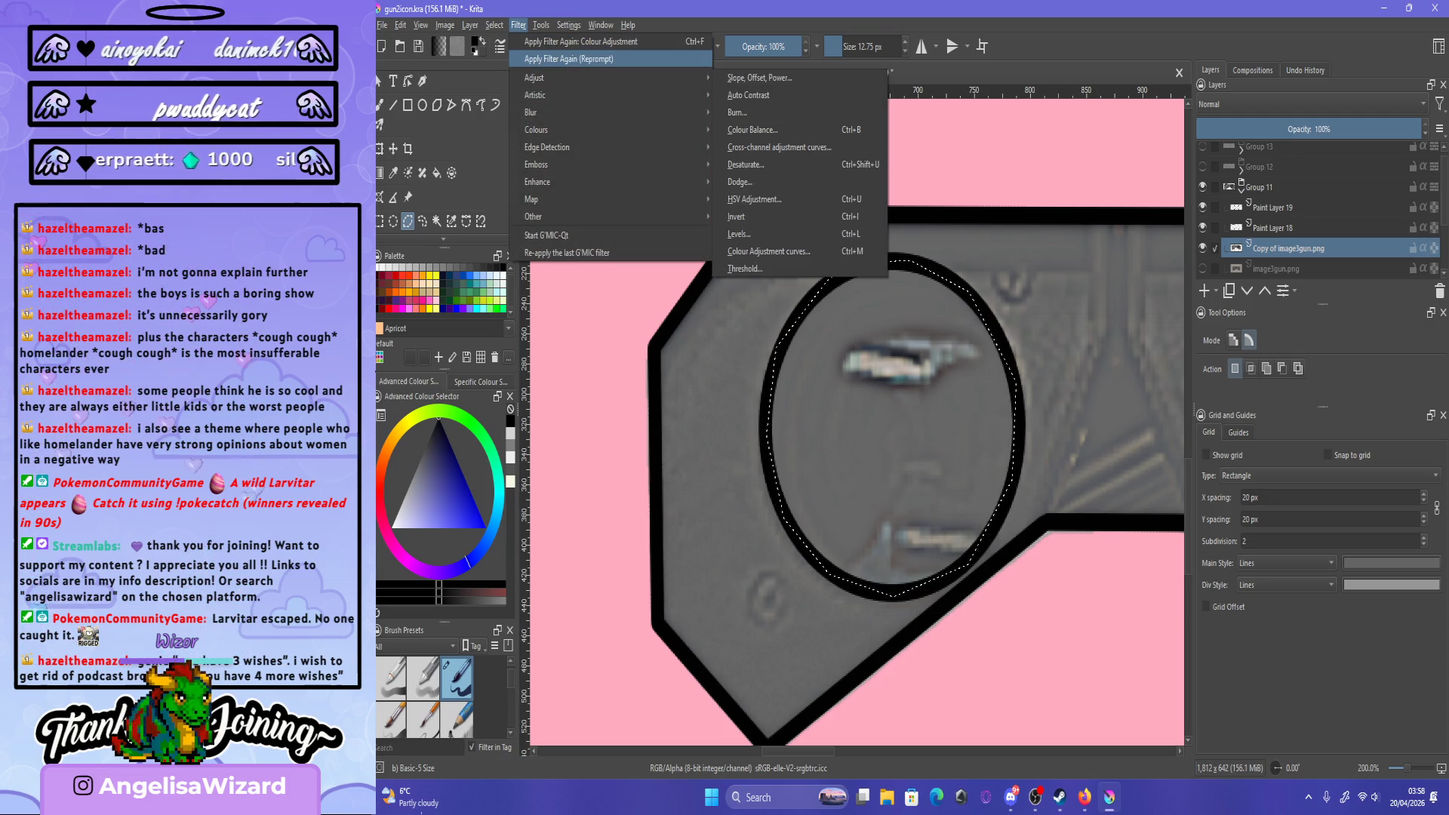
click(568, 59)
key(Return)
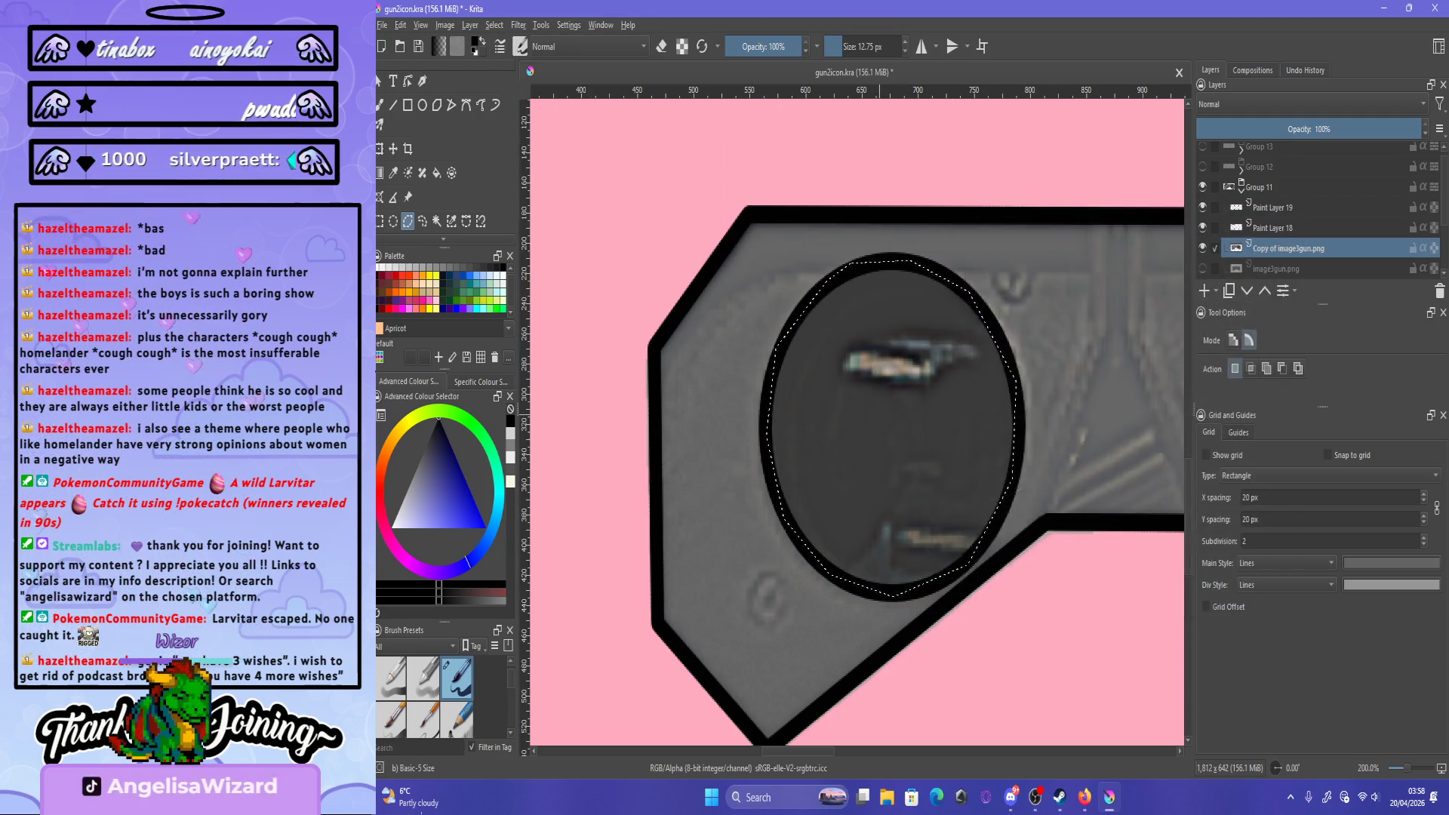
key(minus)
key(minus)
key(minus)
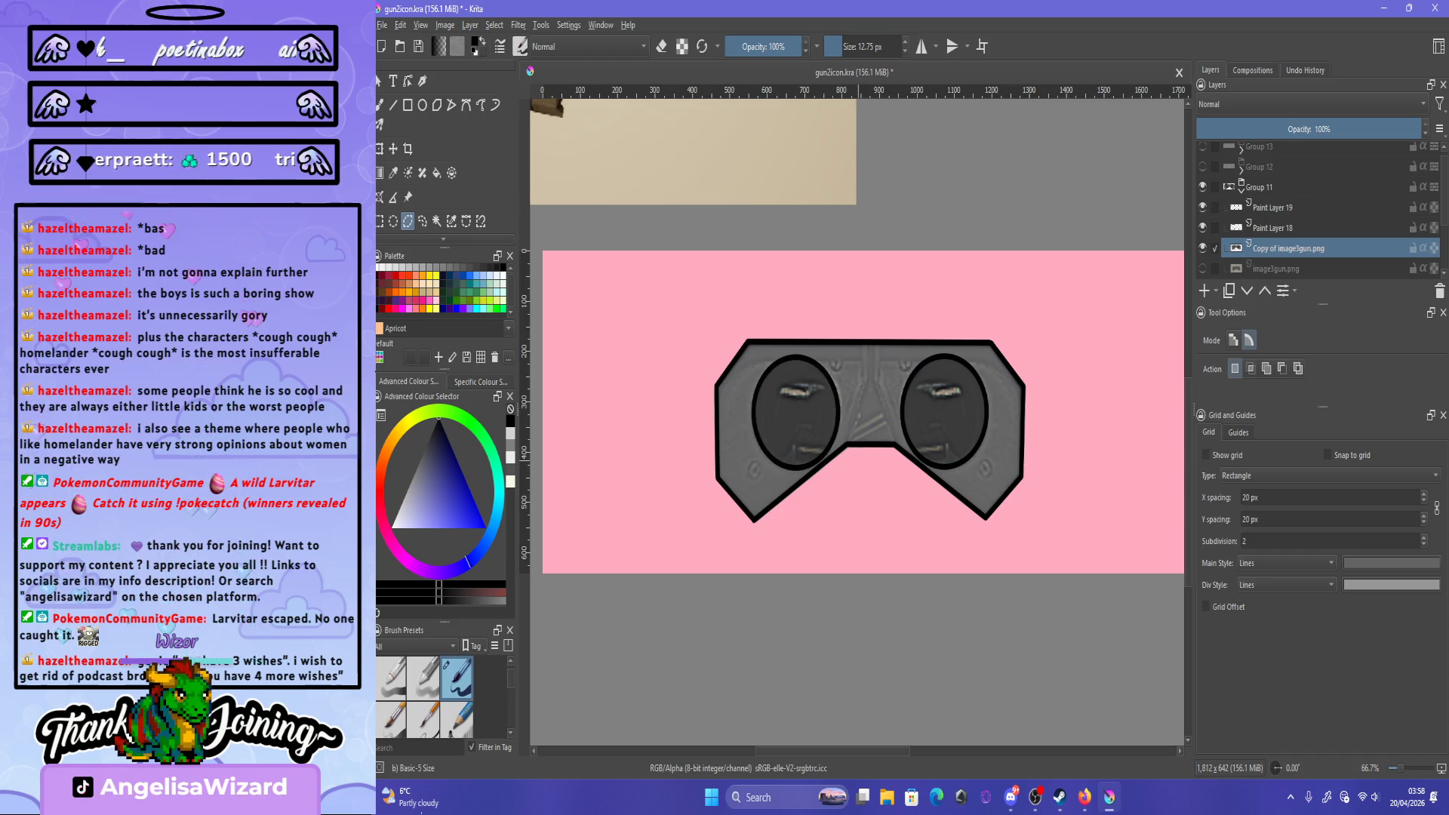
key(ctrl+shift+a)
key(plus)
key(minus)
key(minus)
key(minus)
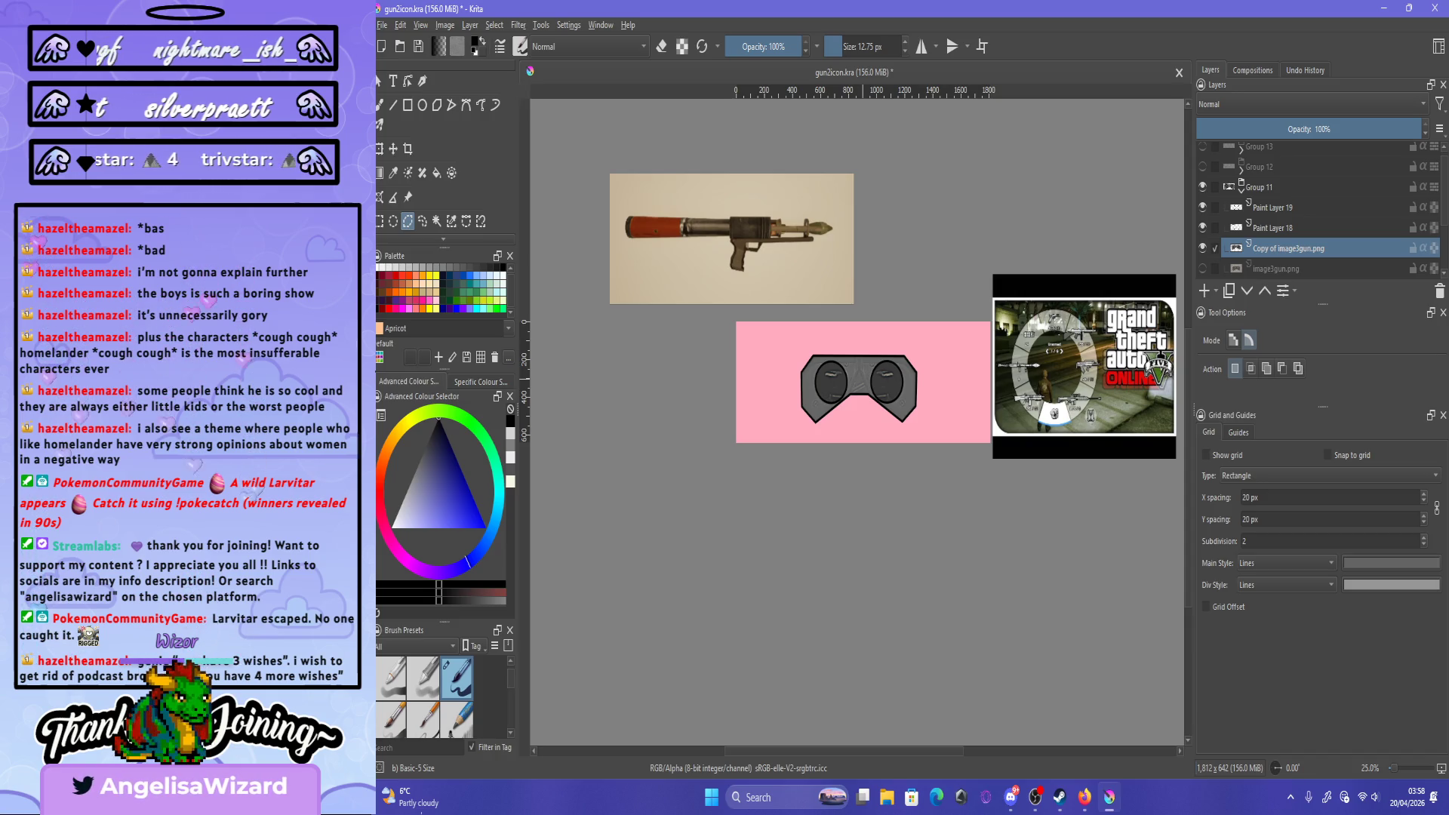
key(plus)
key(plus)
key(plus)
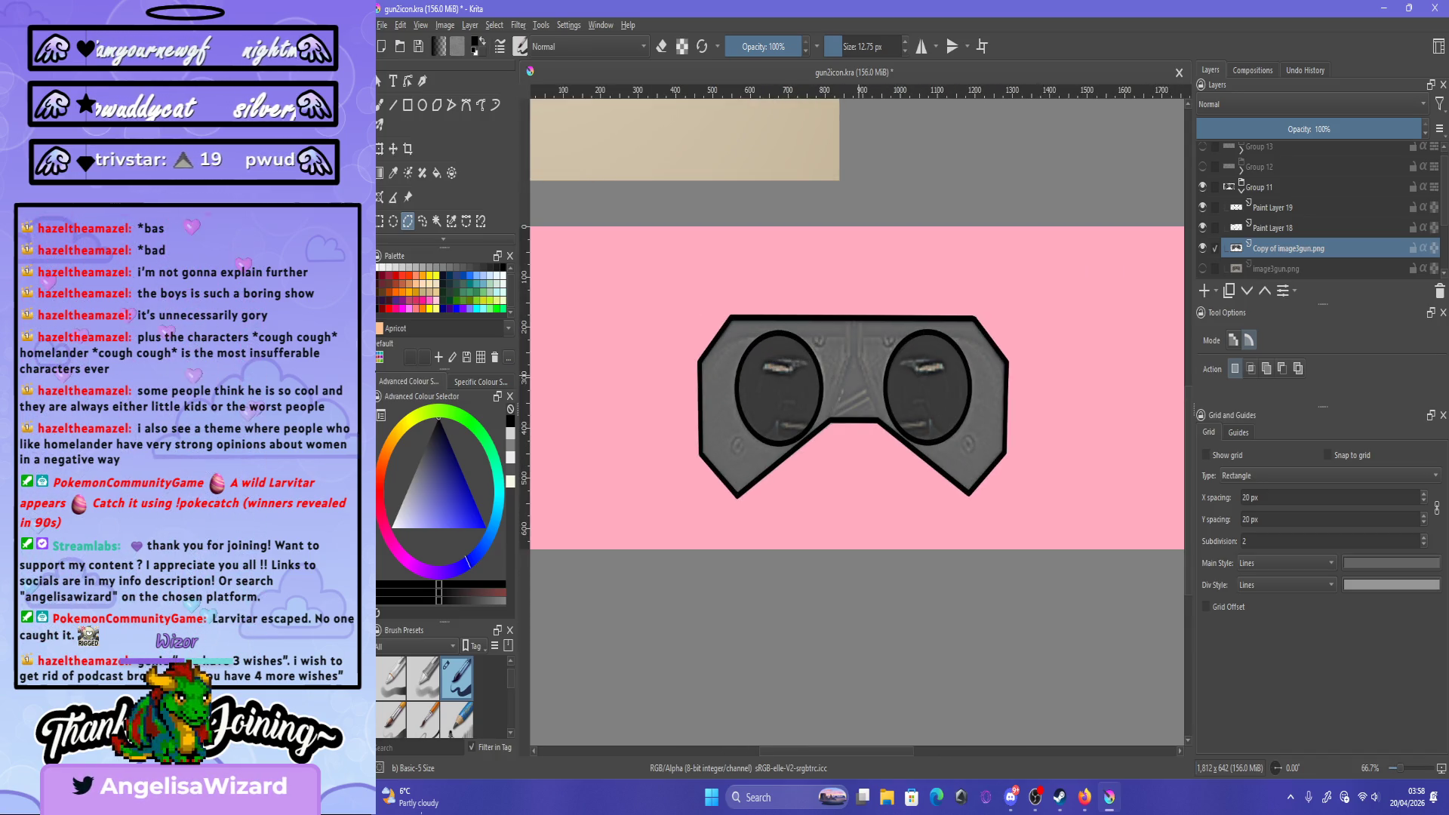
key(plus)
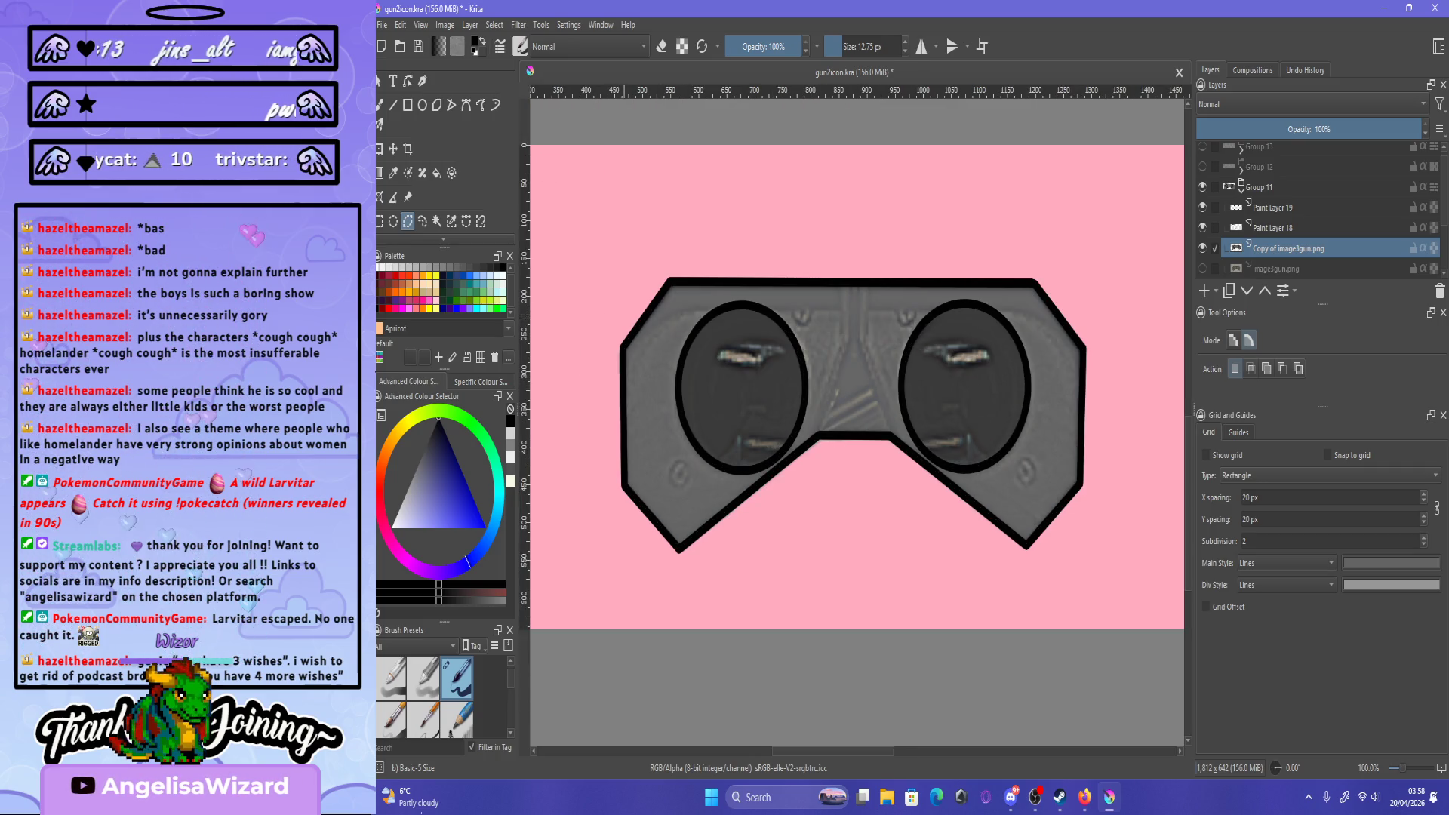
key(minus)
key(minus)
key(minus)
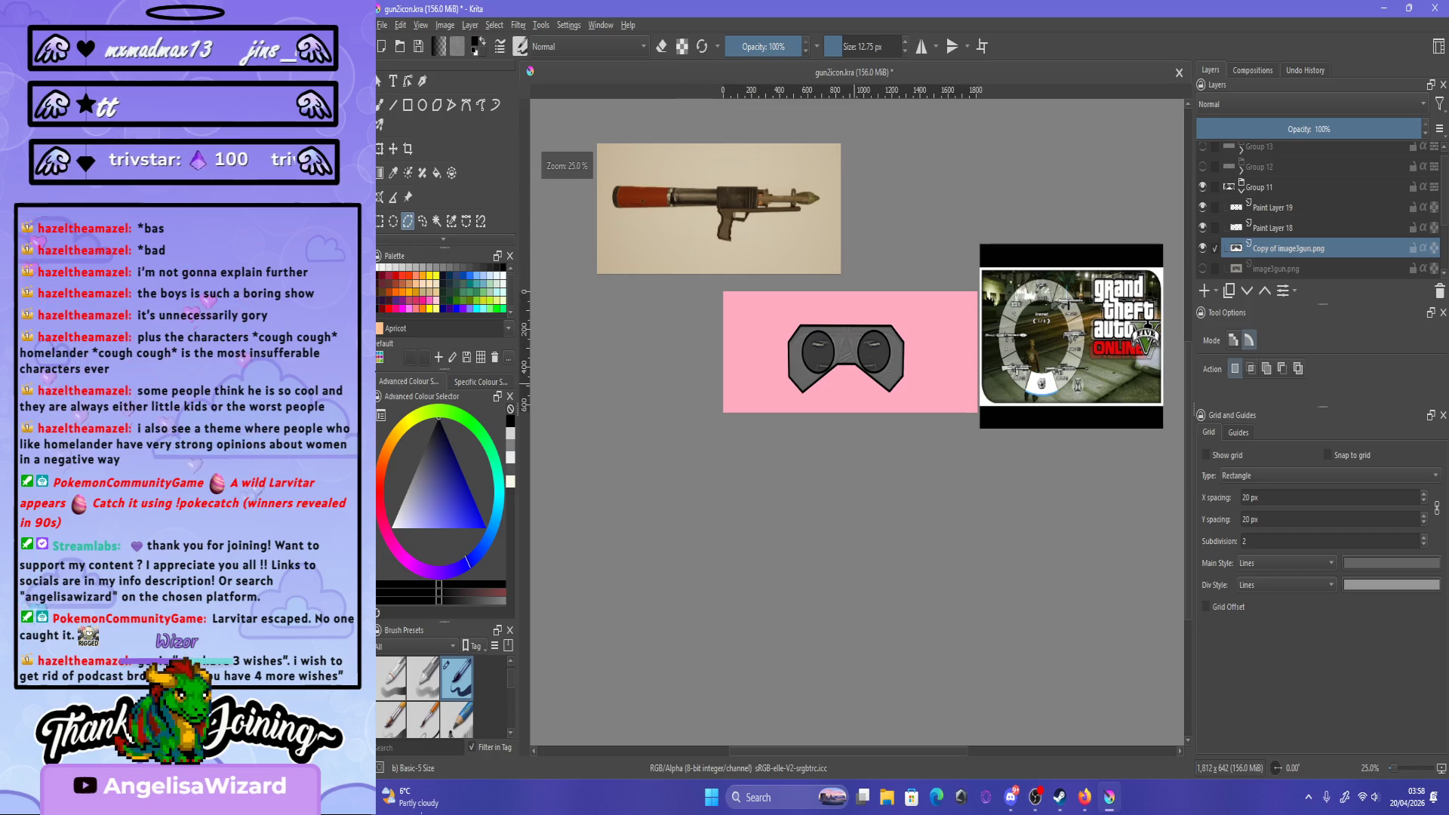
key(plus)
key(plus)
key(plus)
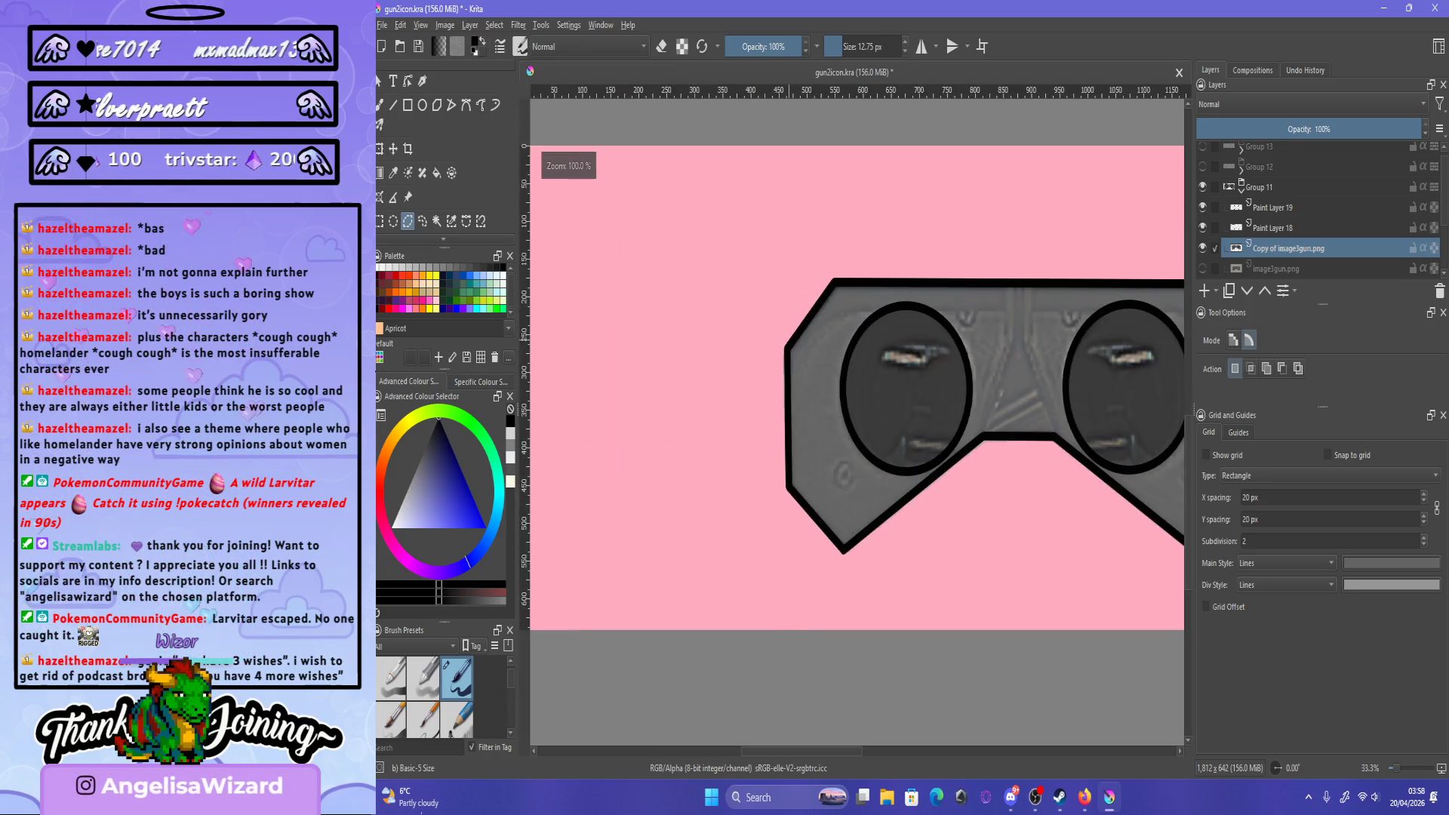
key(minus)
key(minus)
key(minus)
key(plus)
key(plus)
key(plus)
key(plus)
key(plus)
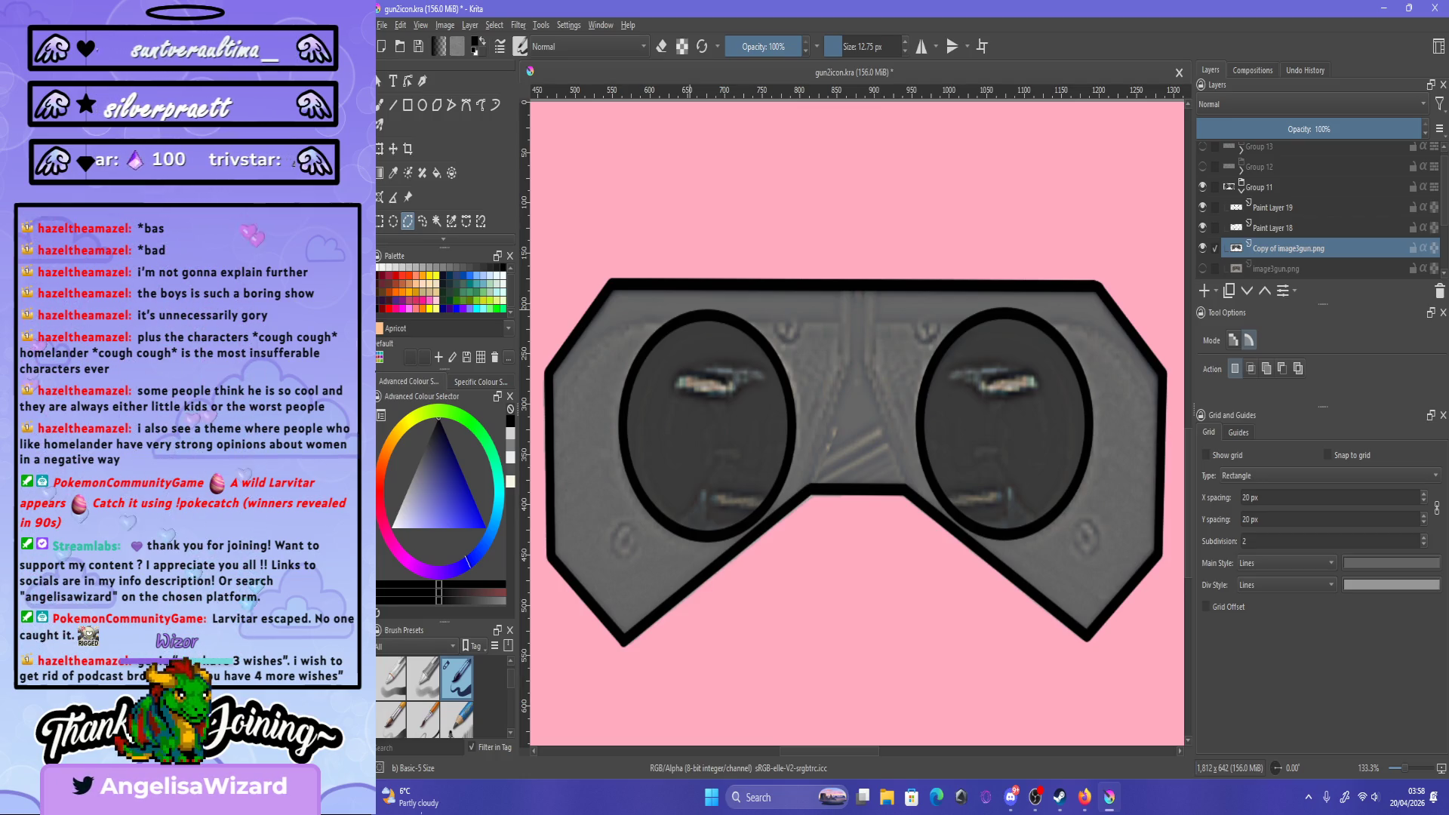
scroll(857, 422, down, 2)
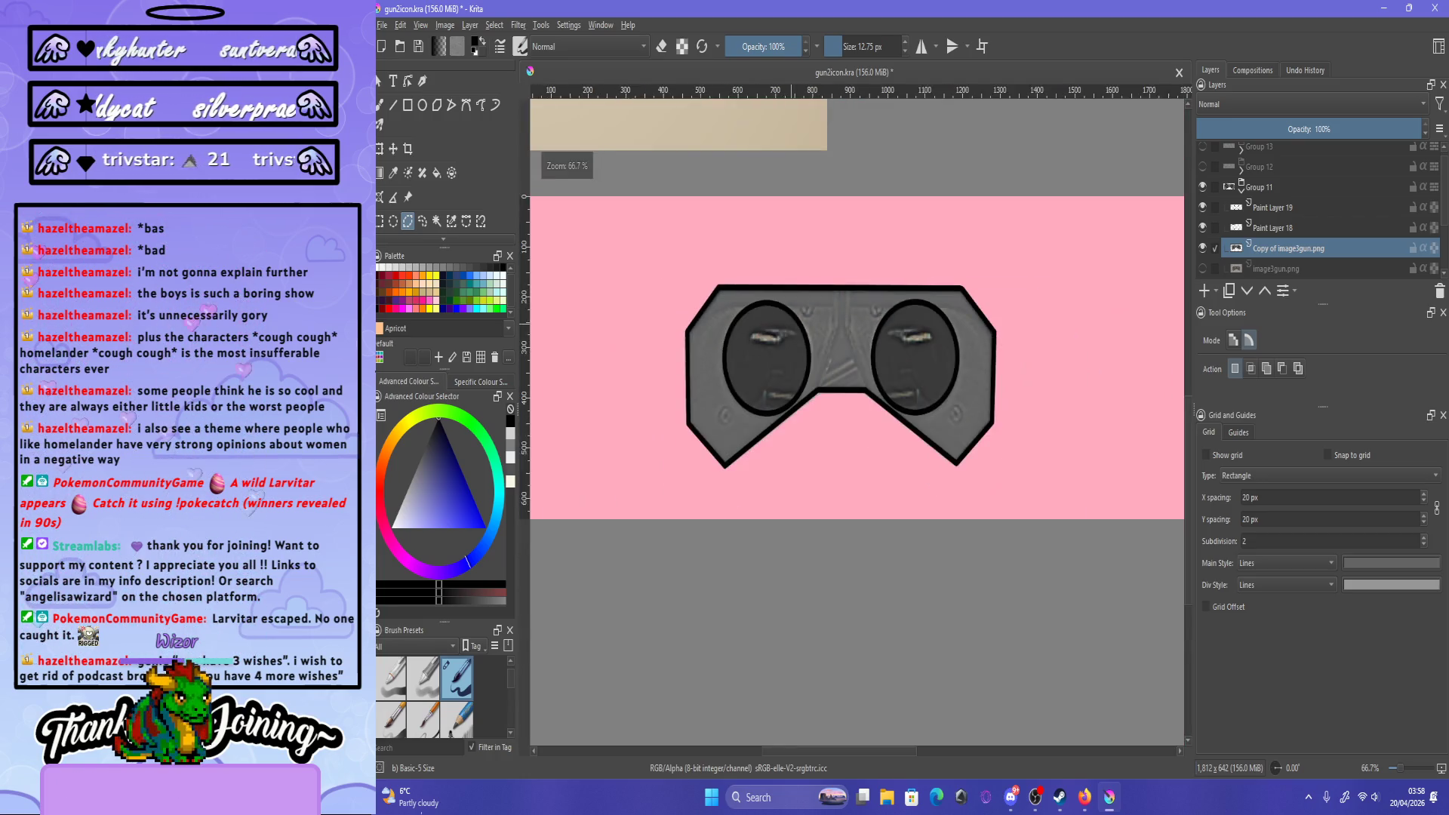
scroll(856, 423, up, 4)
scroll(857, 423, down, 2)
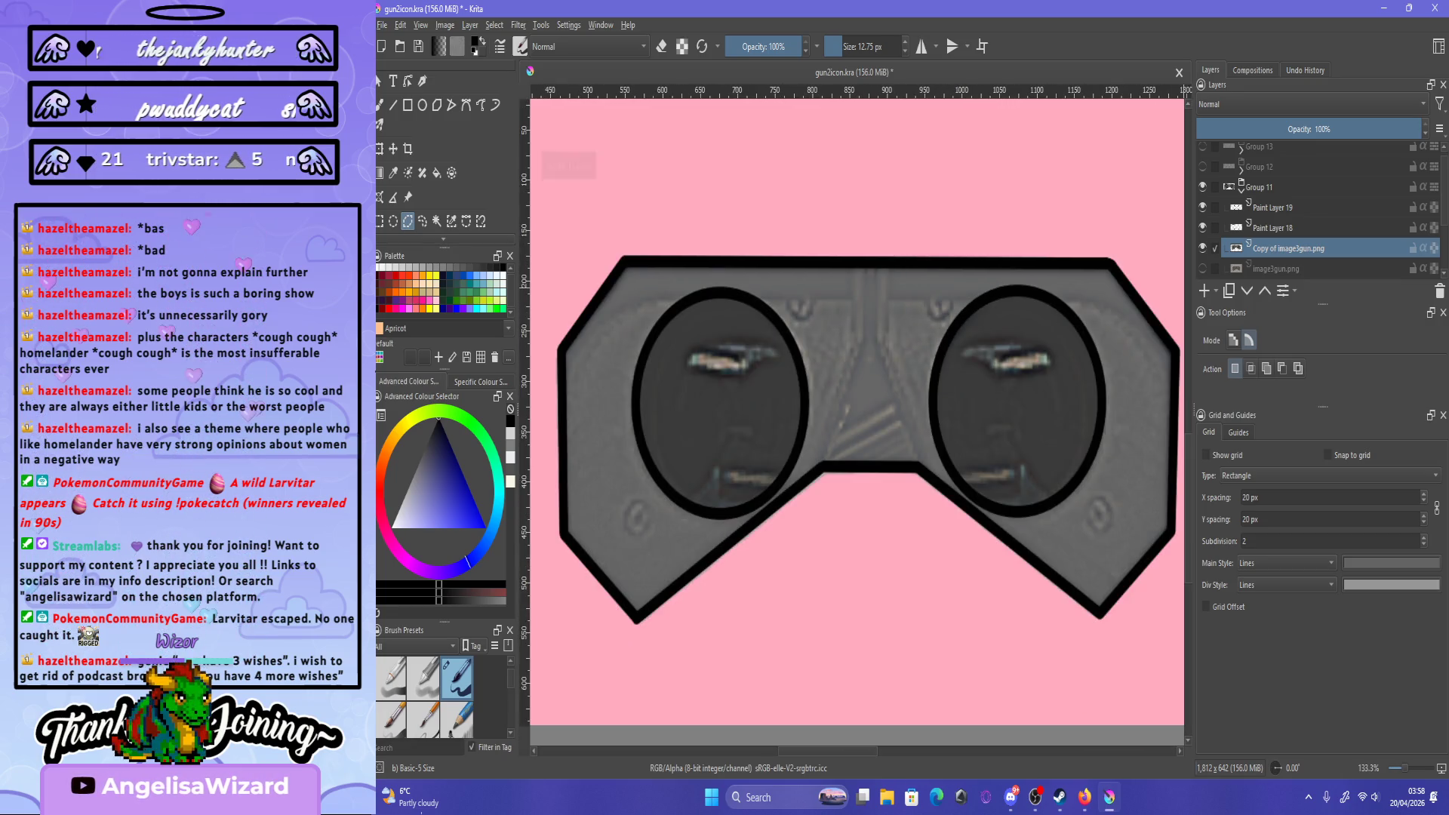
click(1202, 207)
- Show Paint Layer 19, make it the active layer and switch to the freehand brush
click(1202, 207)
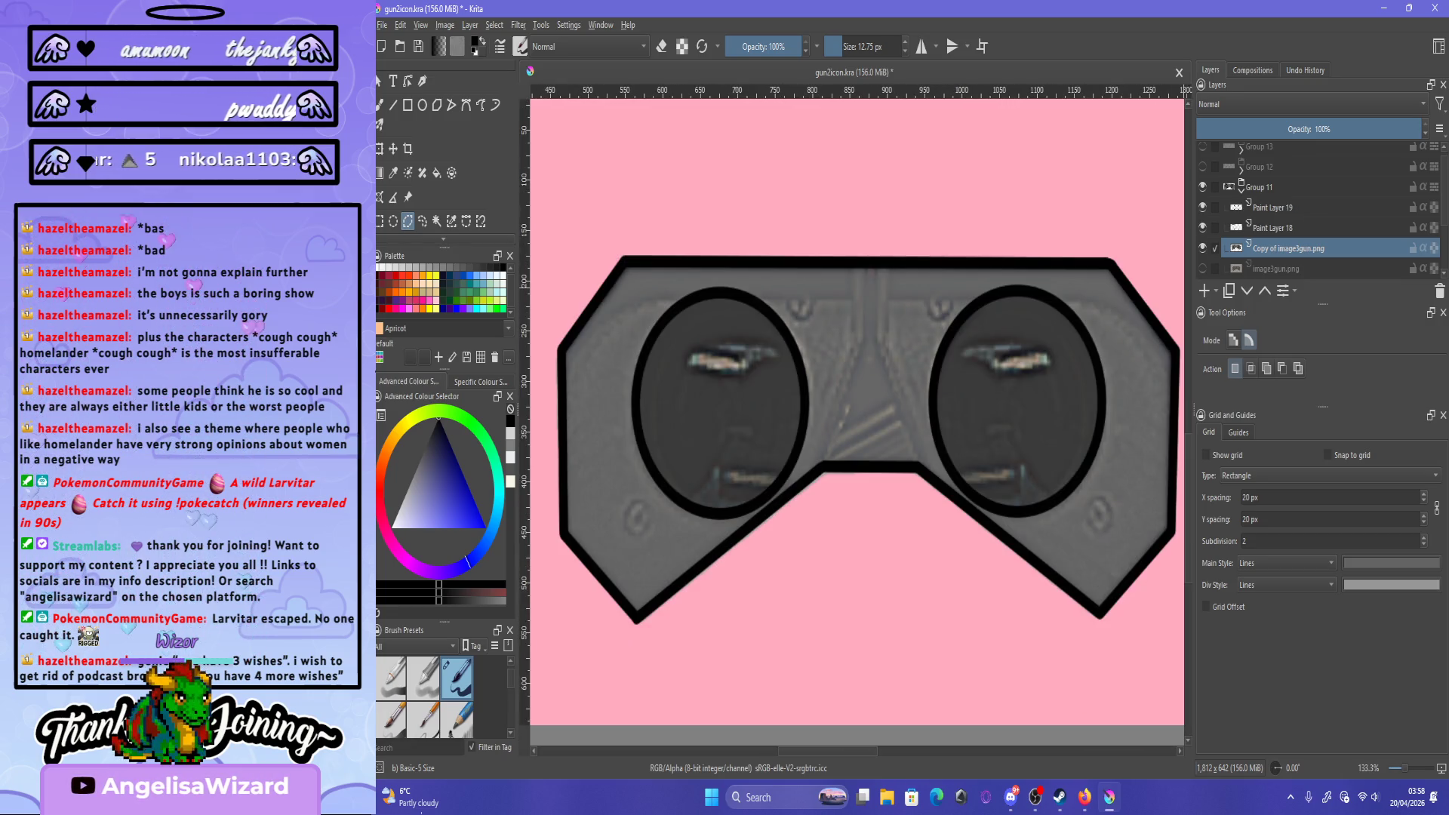
key(Page_Up)
key(Page_Up)
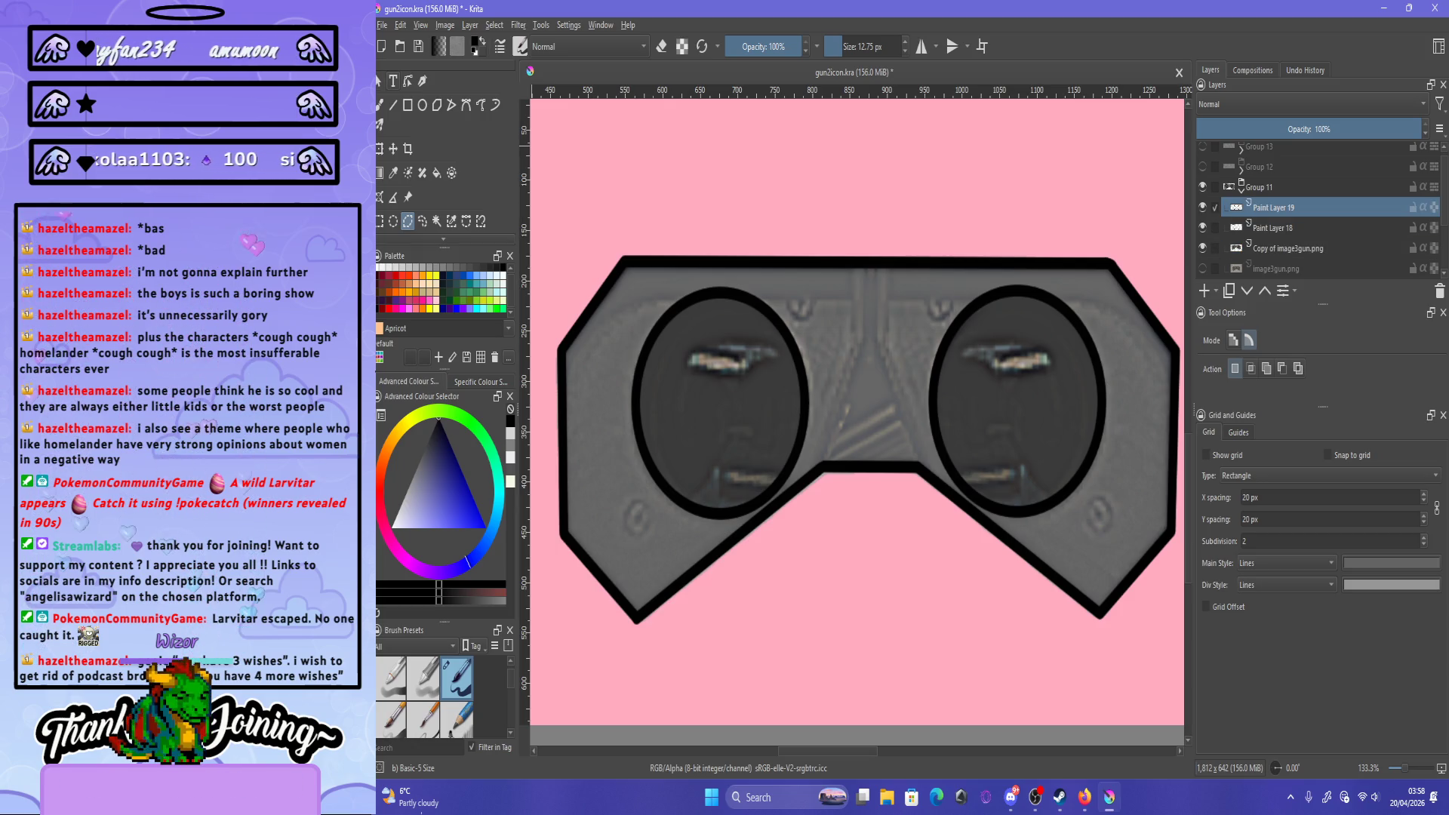
key(b)
scroll(741, 400, down, 2)
scroll(742, 399, up, 2)
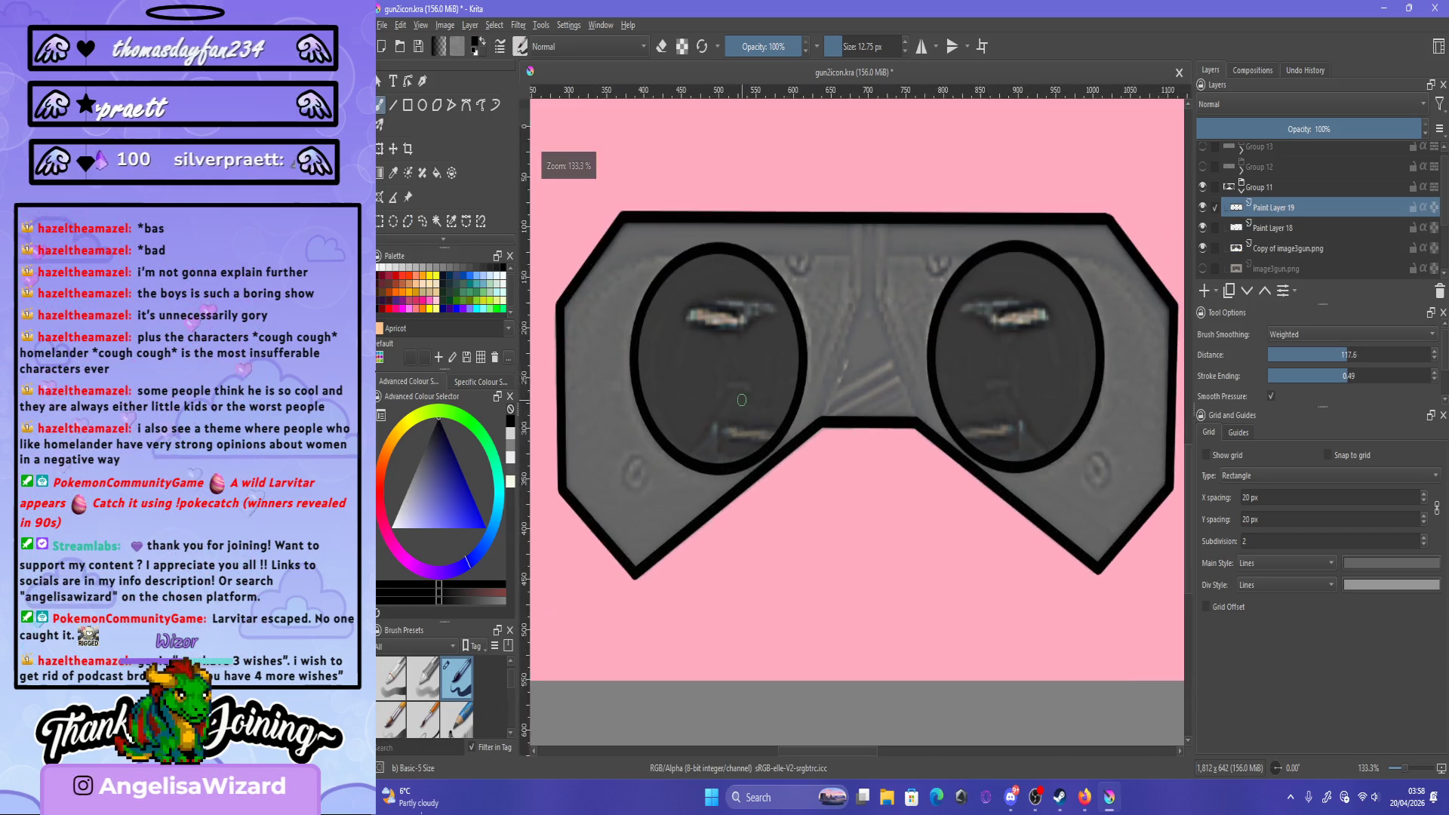
scroll(742, 400, up, 2)
scroll(819, 321, down, 2)
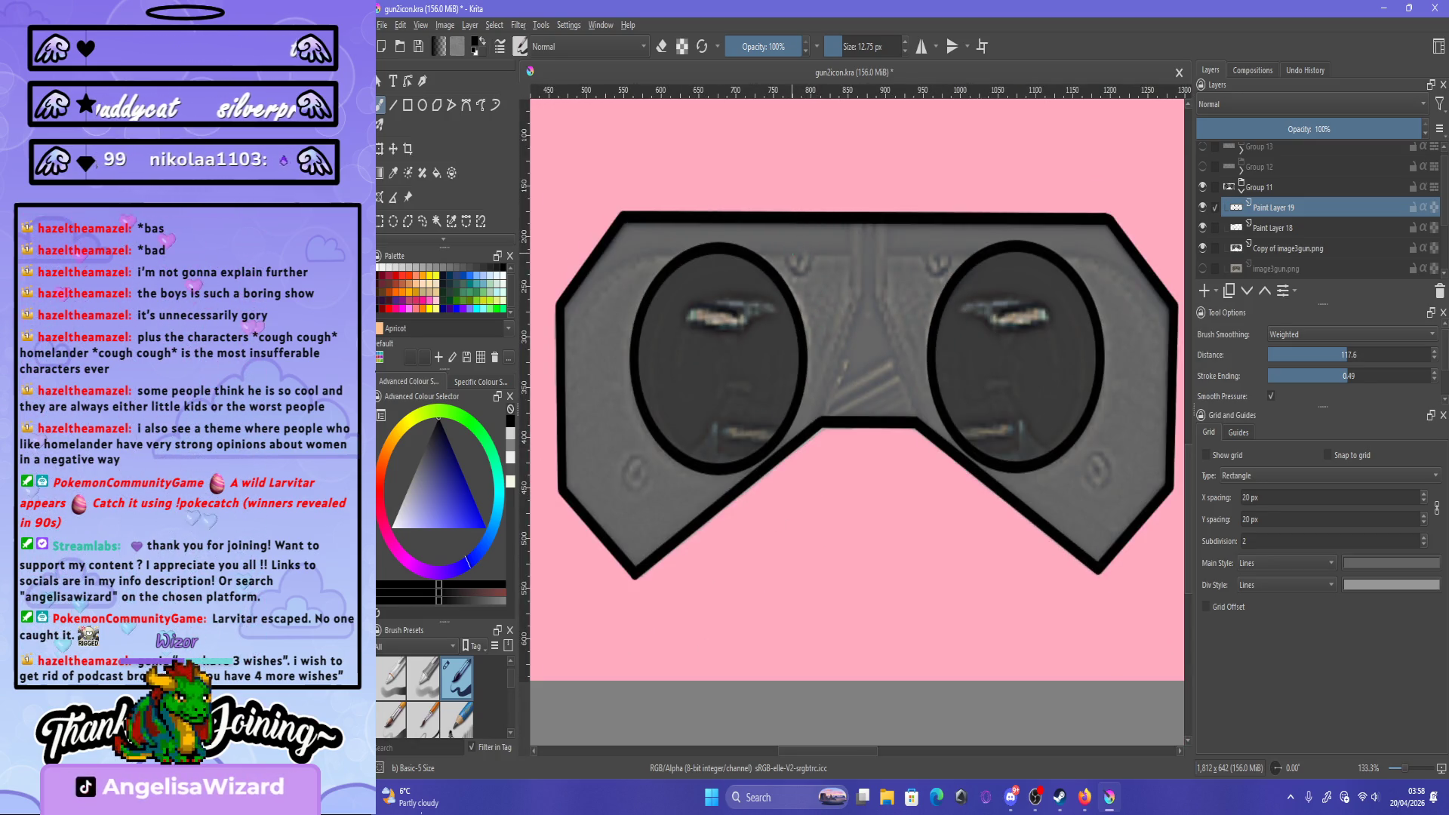
- Try small curved marks above the left lens, then undo them and the black rectangle
drag(791, 261, 809, 255)
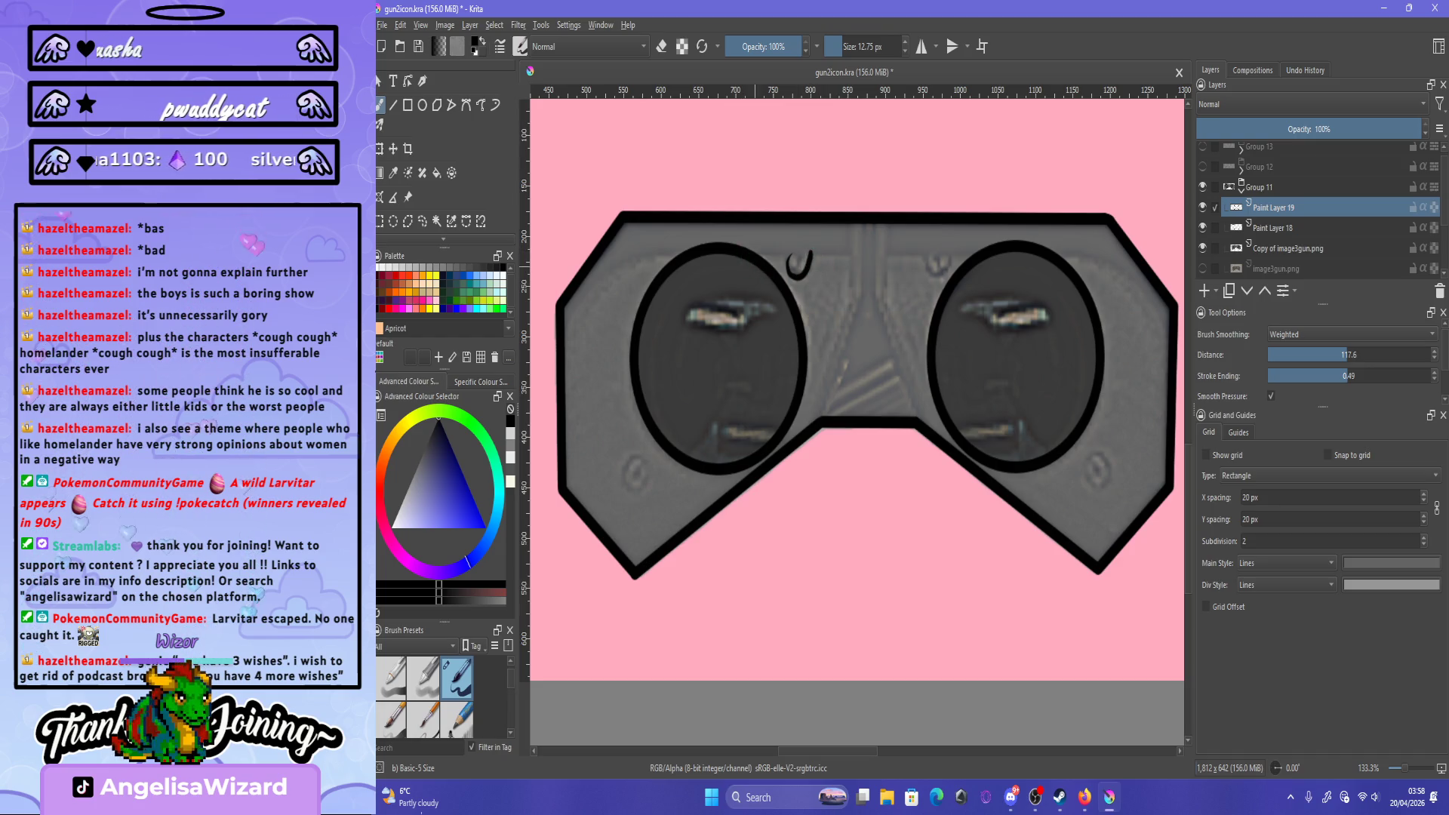
key(ctrl+z)
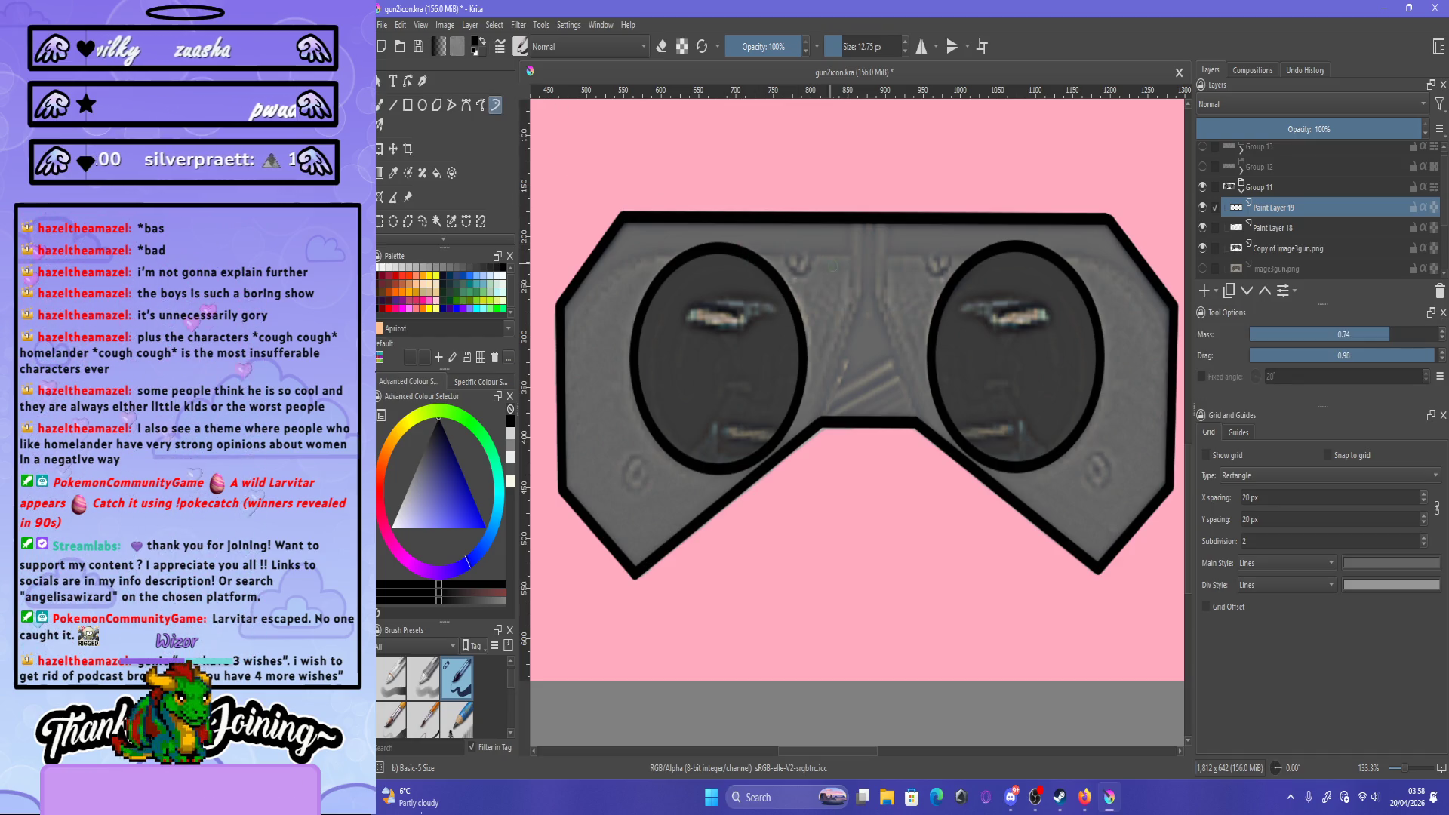
drag(787, 252, 797, 266)
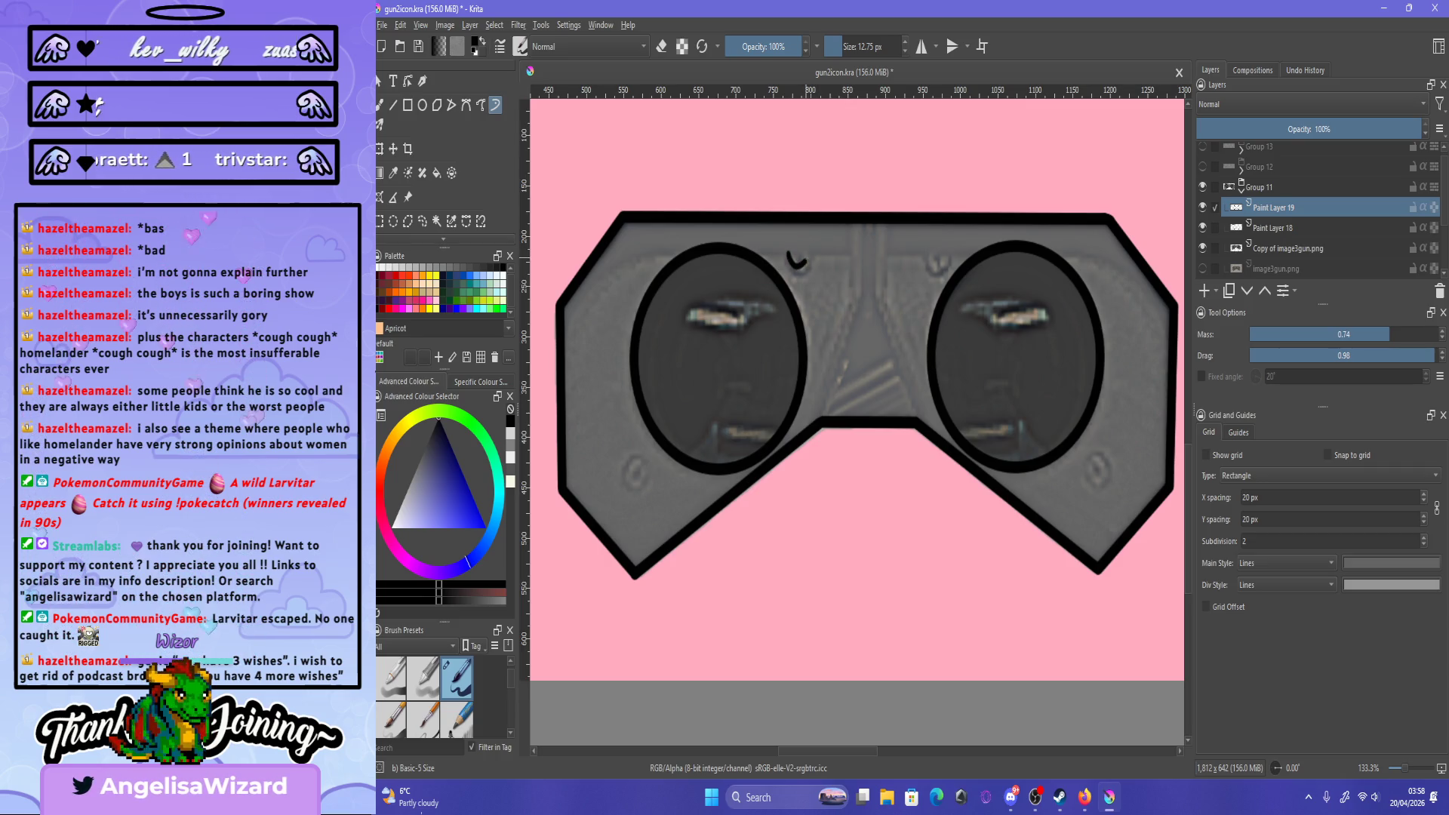
key(ctrl+z)
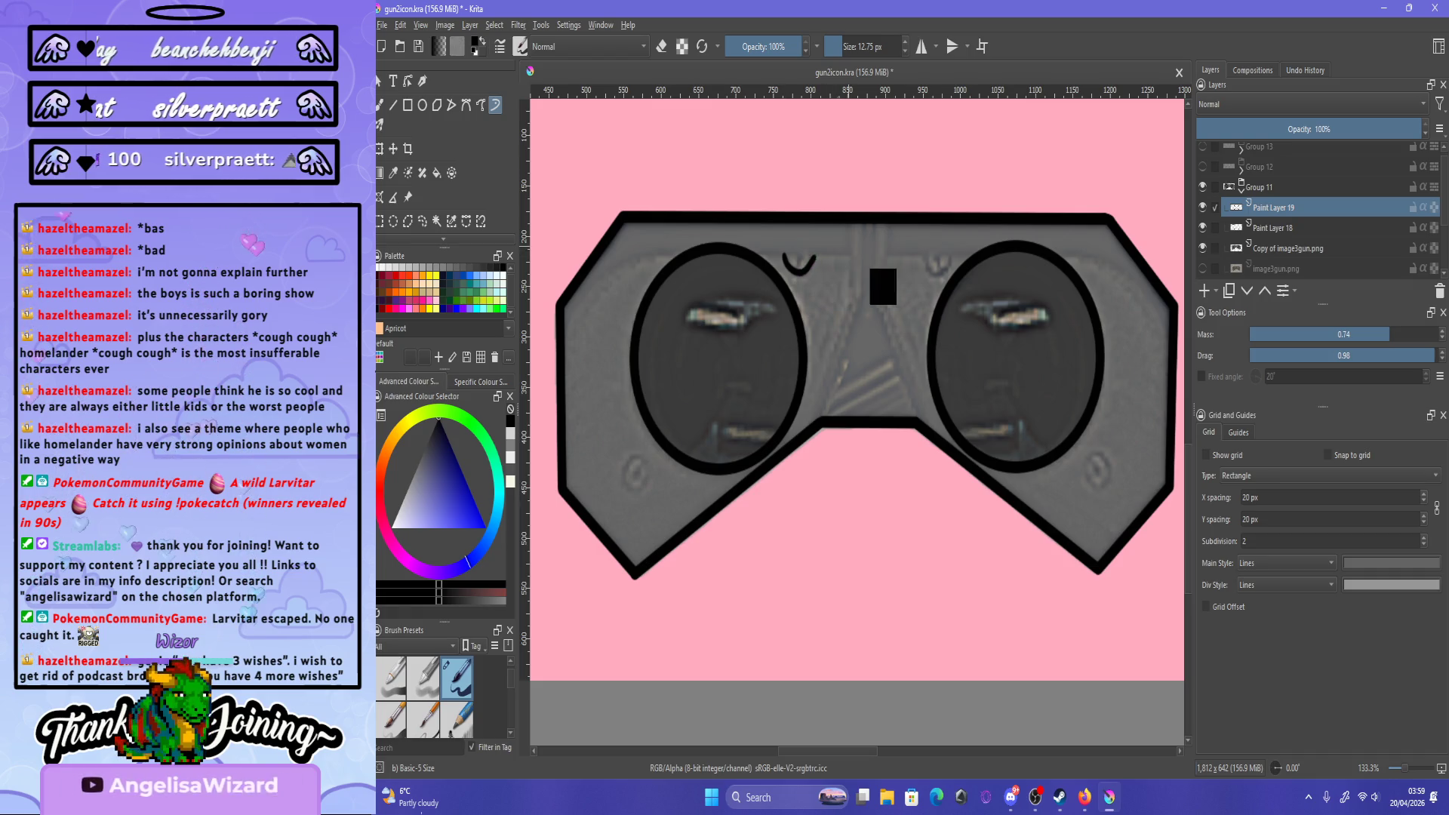
key(ctrl+z)
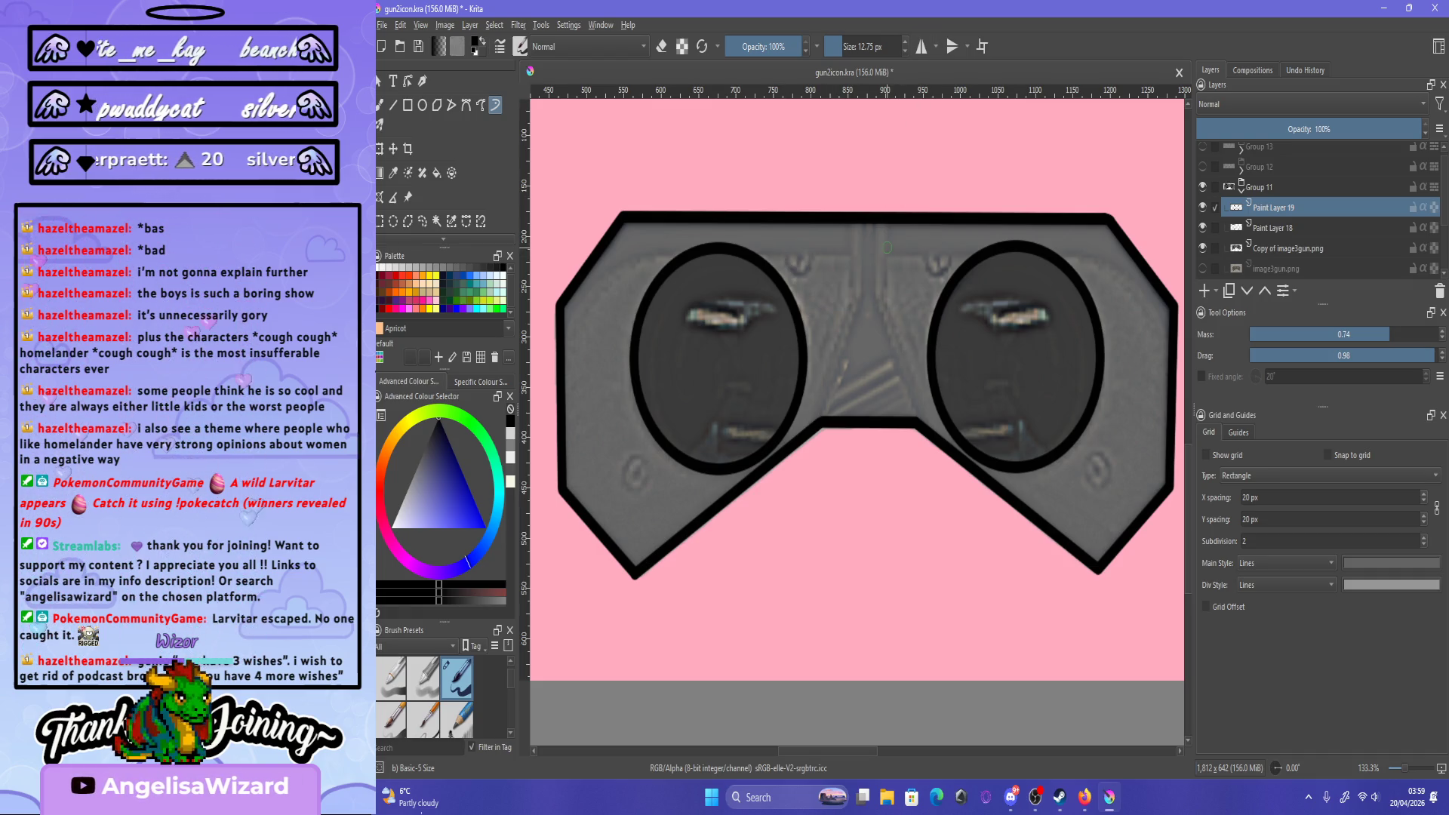
scroll(870, 232, up, 2)
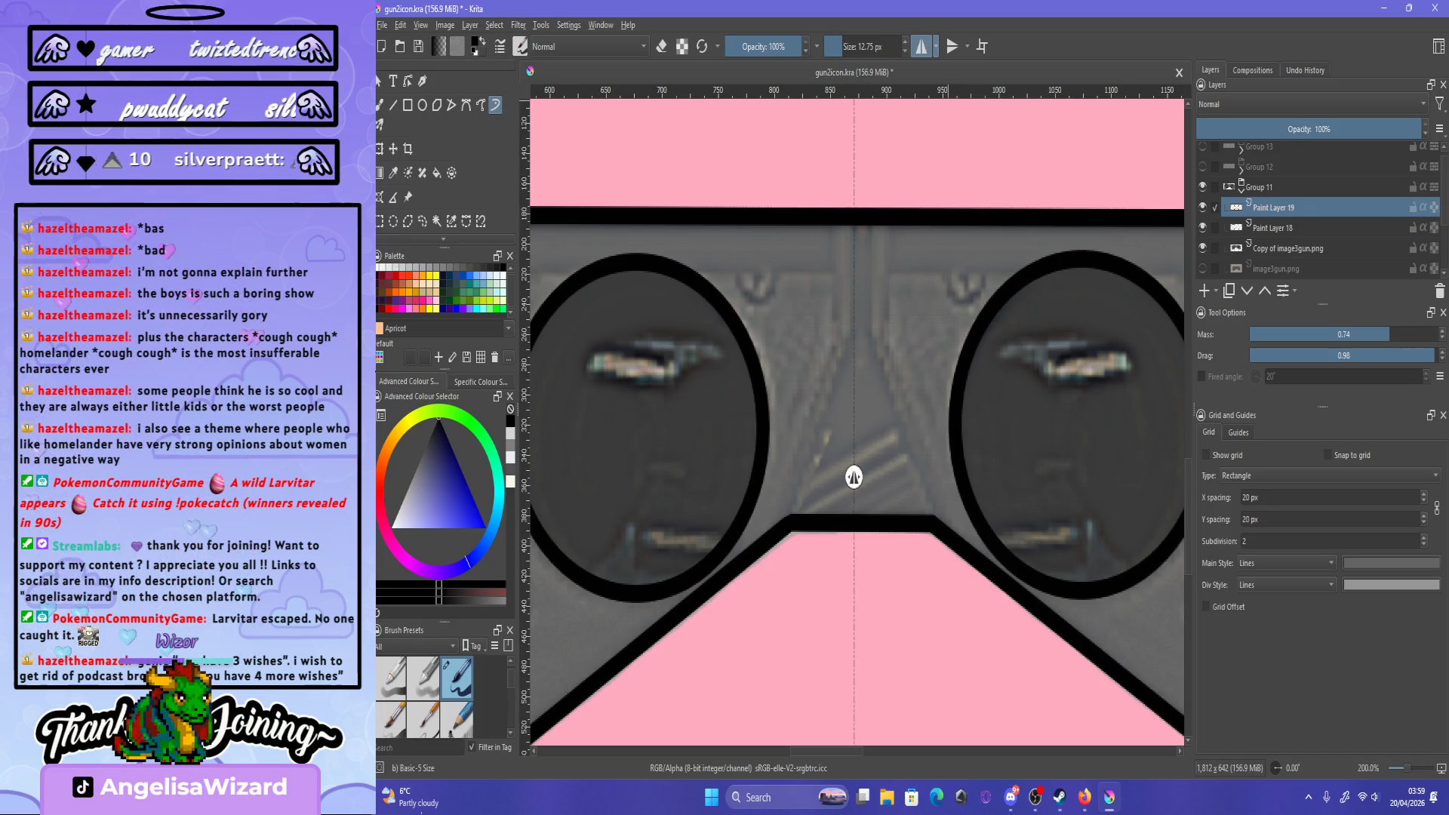
- Move the mirror axis to the goggles' centre, lower brush Mass, and undo the mirrored arcs
drag(853, 477, 859, 475)
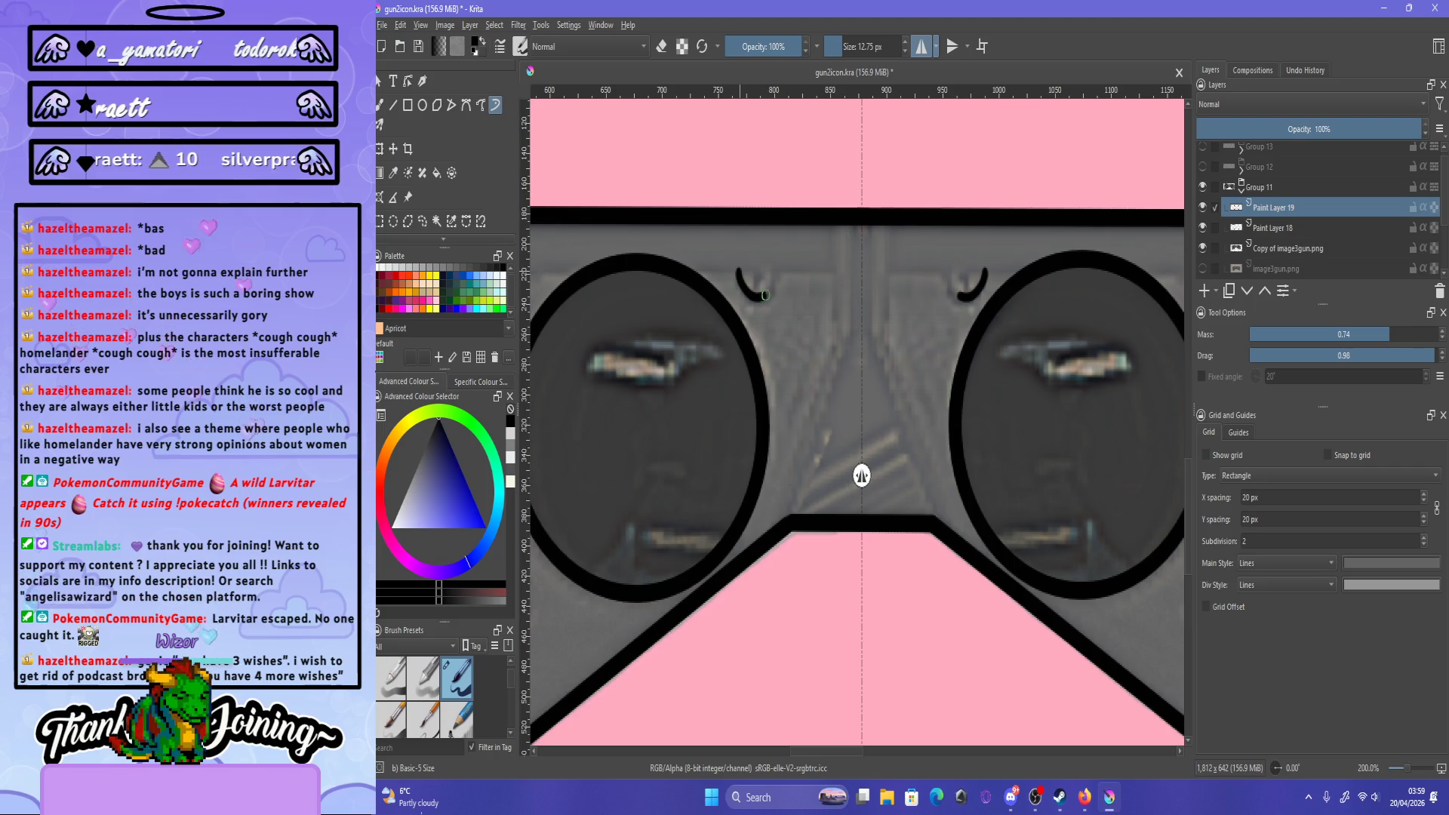
key(ctrl+z)
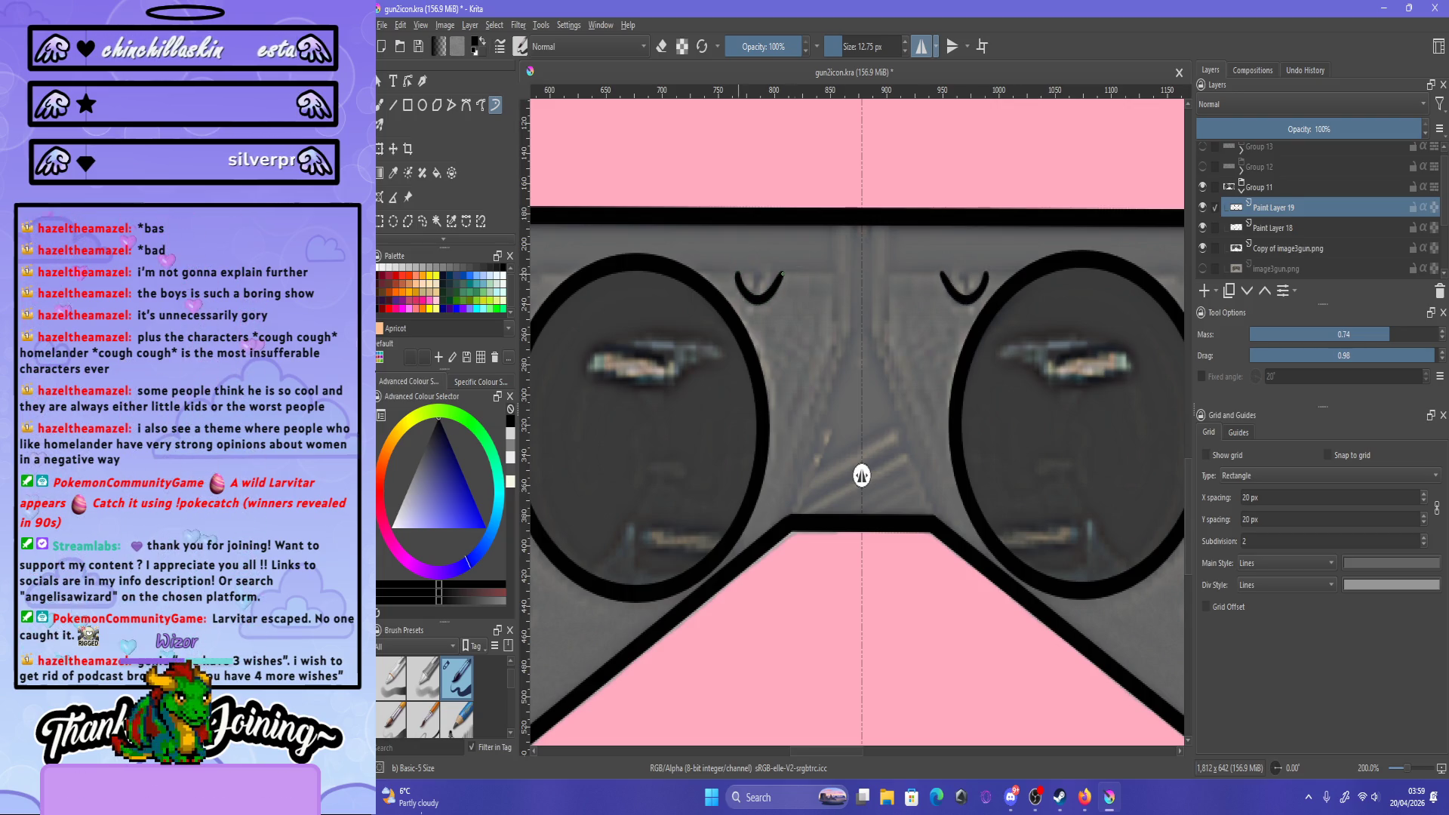
key(ctrl+z)
click(1341, 334)
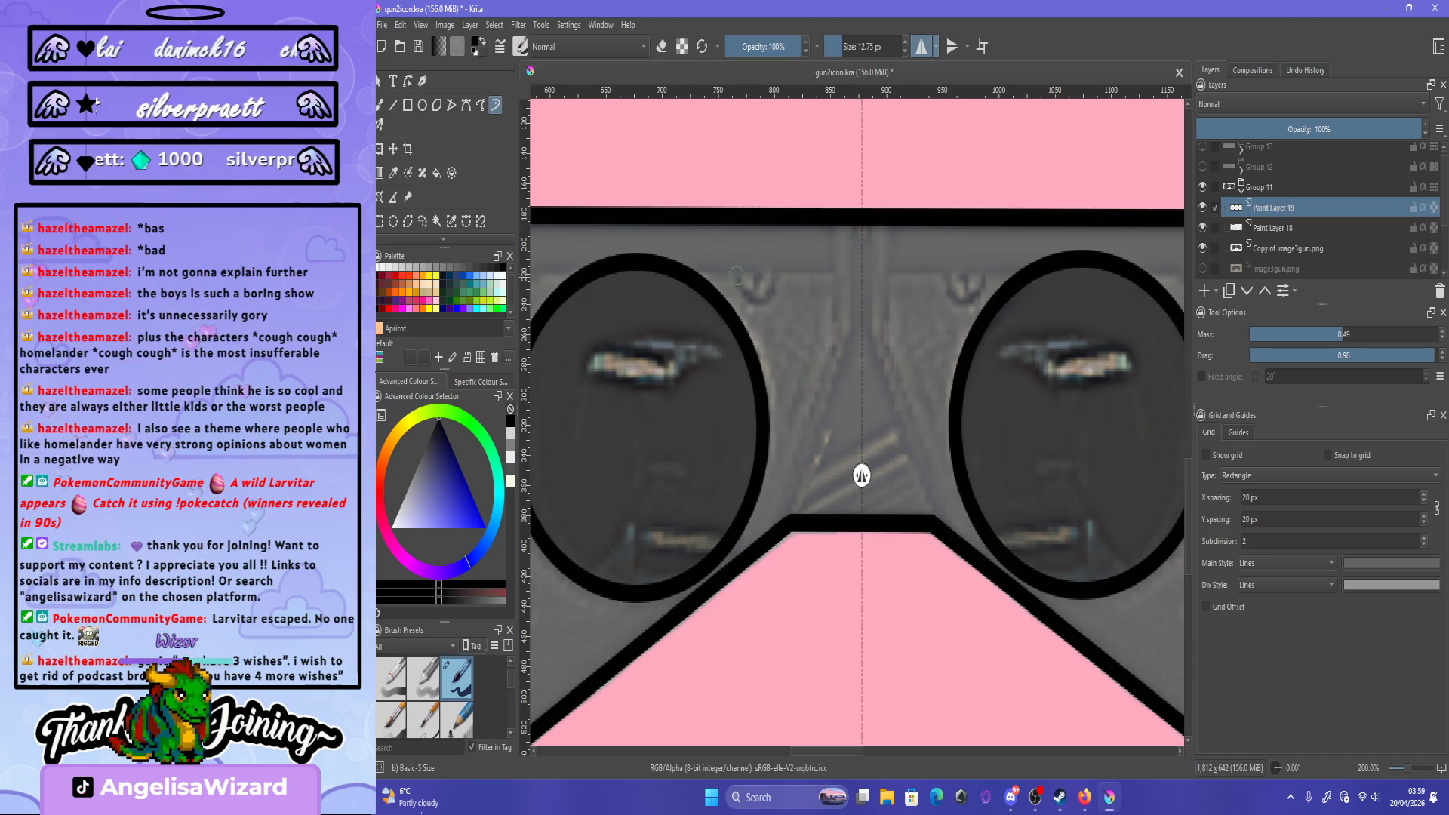
key(ctrl+z)
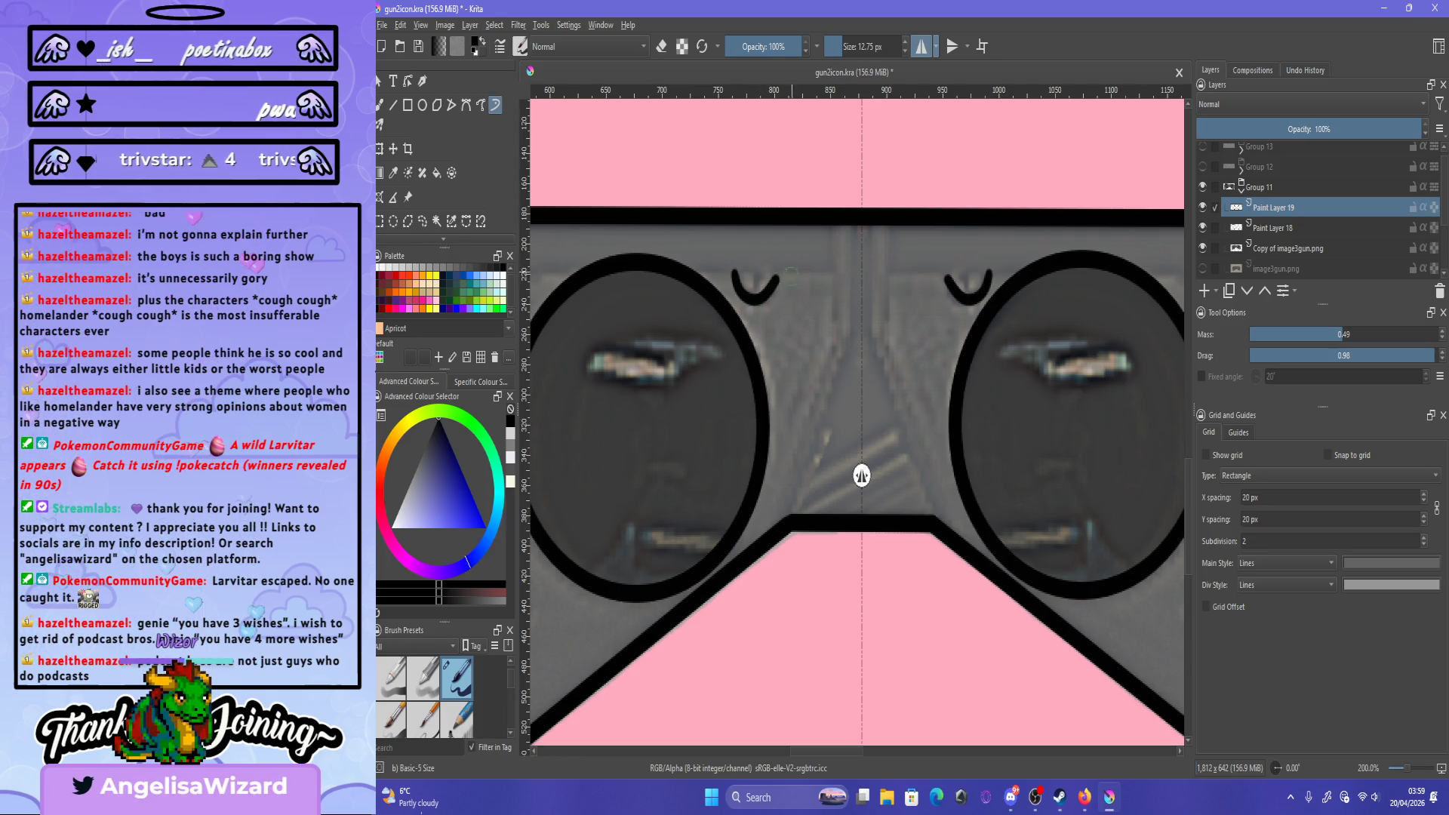
key(ctrl+z)
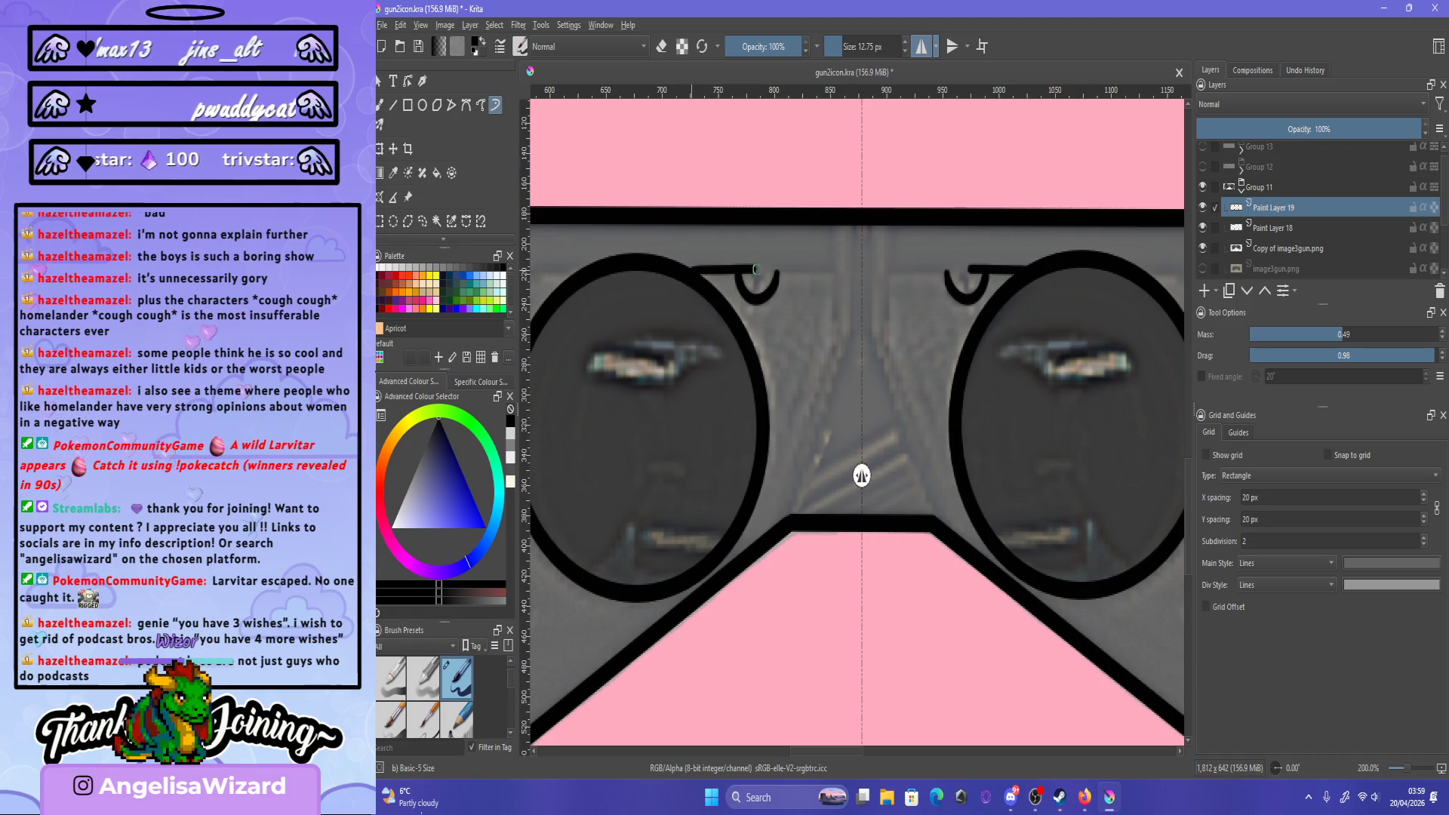
- Test long mirrored lines above both lenses and undo them
key(ctrl+z)
drag(690, 273, 830, 276)
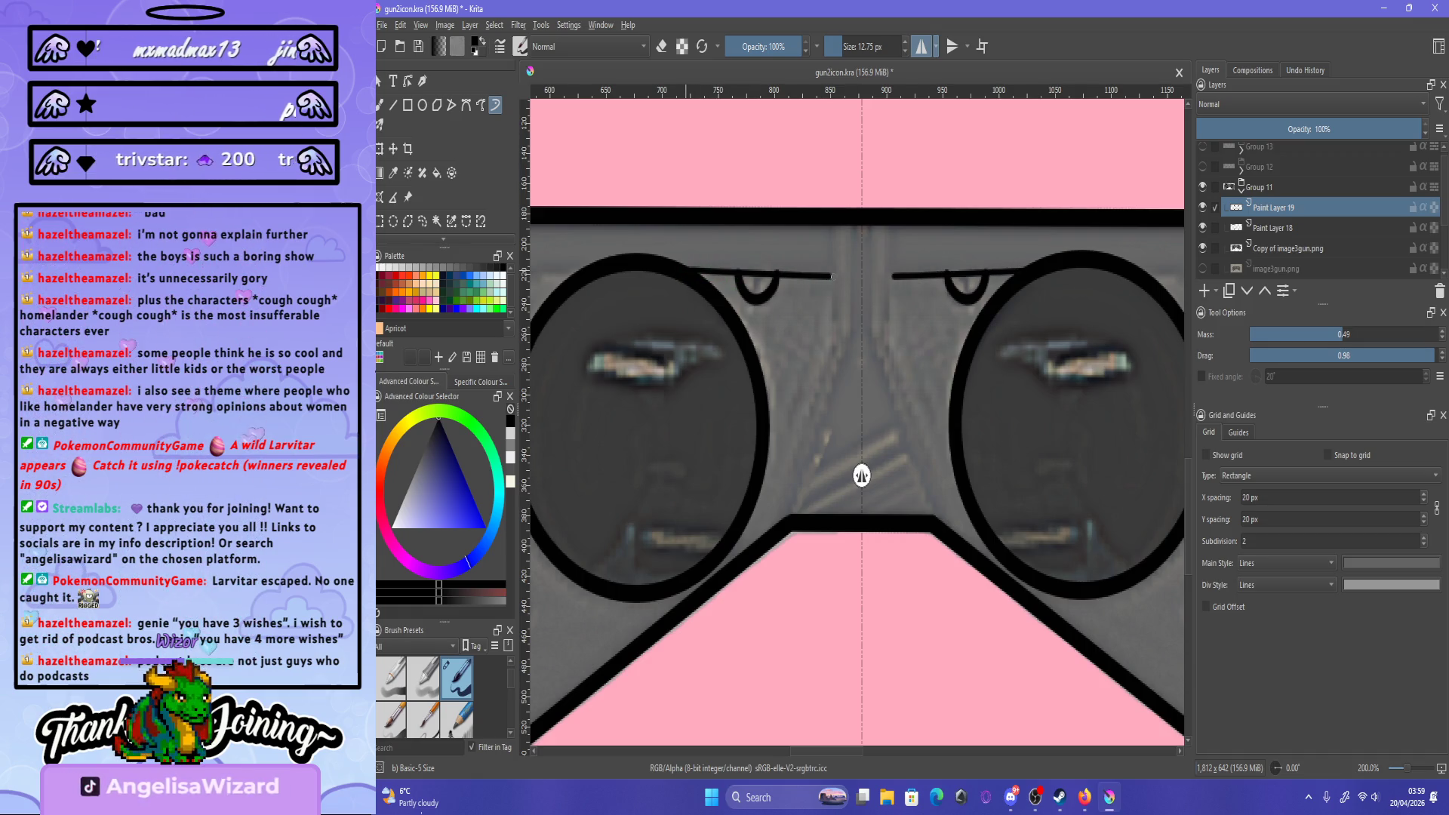
key(ctrl+z)
key(minus)
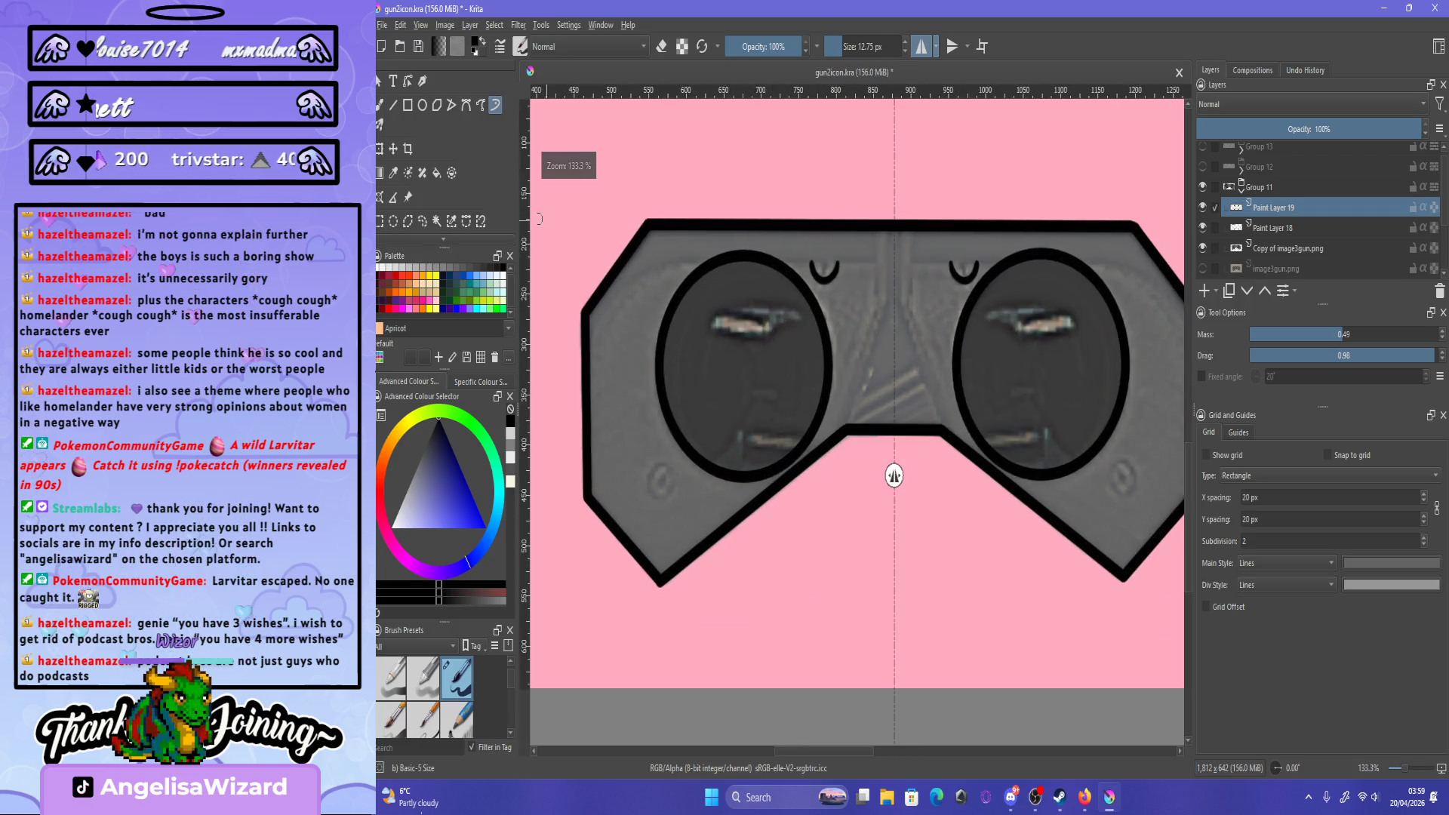
- Try a straight Line tool stroke across the goggles' top, then cancel it
key(v)
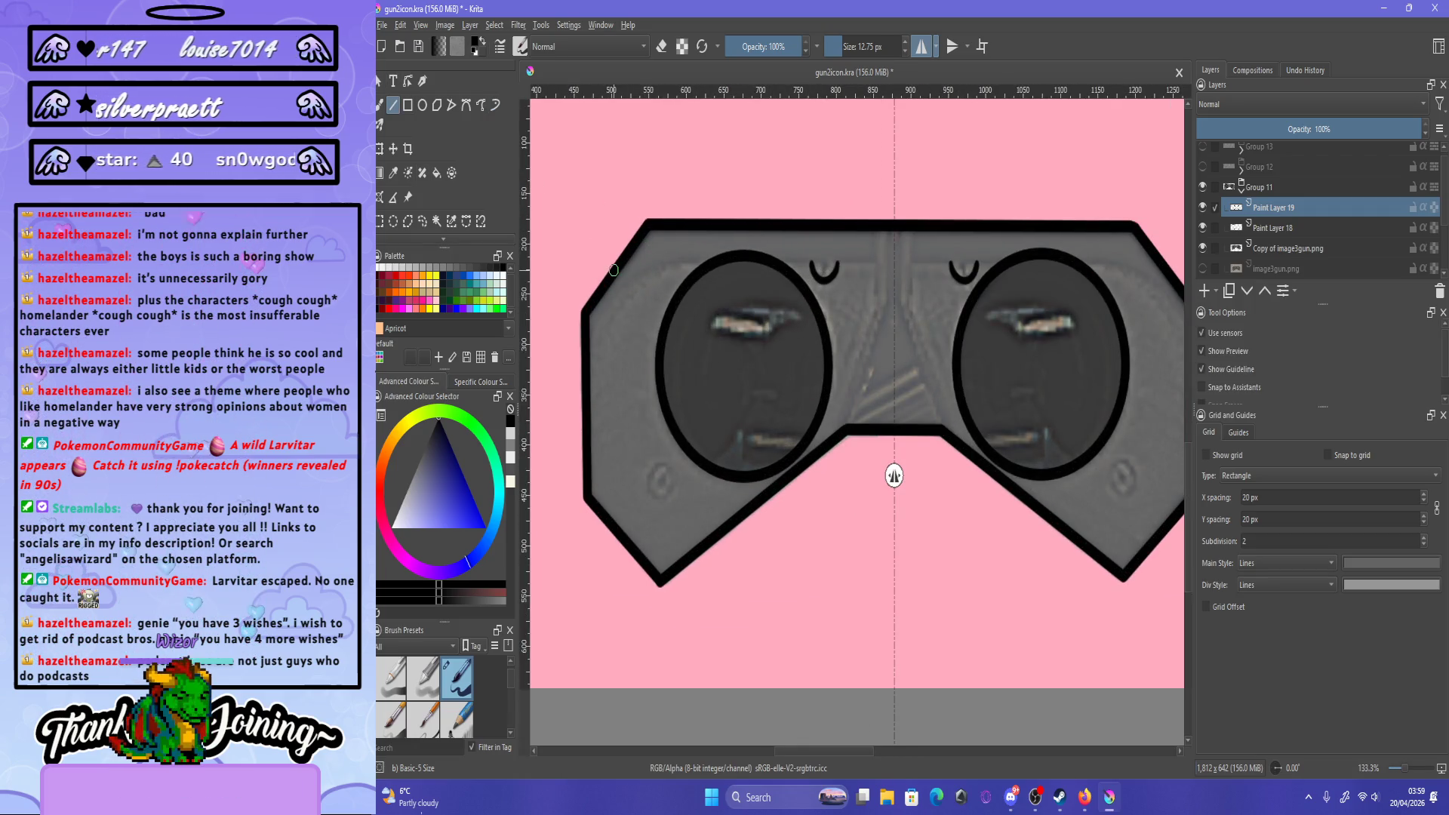
mouse_move(615, 269)
mouse_down()
mouse_move(891, 265)
mouse_move(874, 262)
mouse_up()
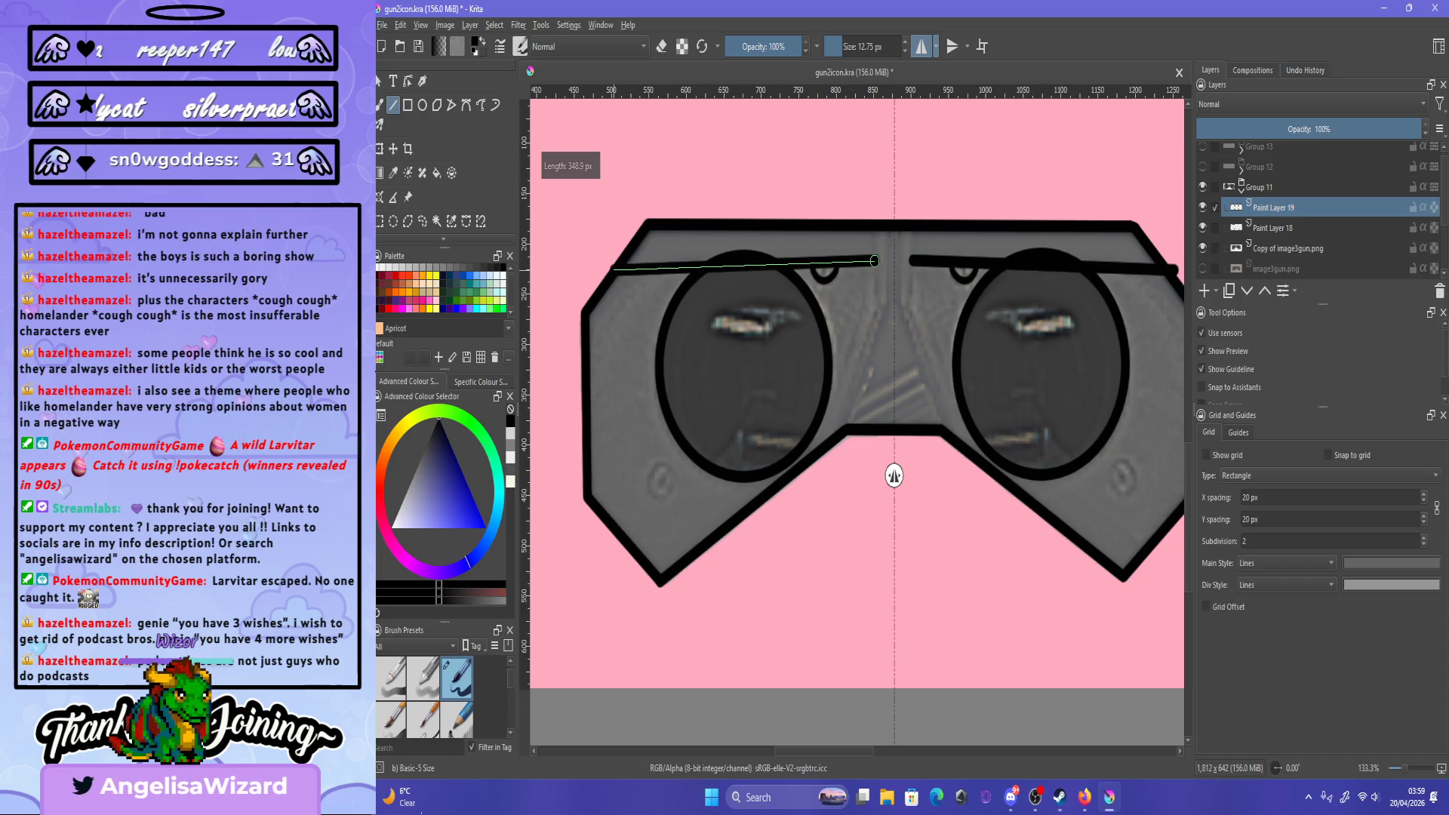
key(ctrl+z)
scroll(893, 475, up, 2)
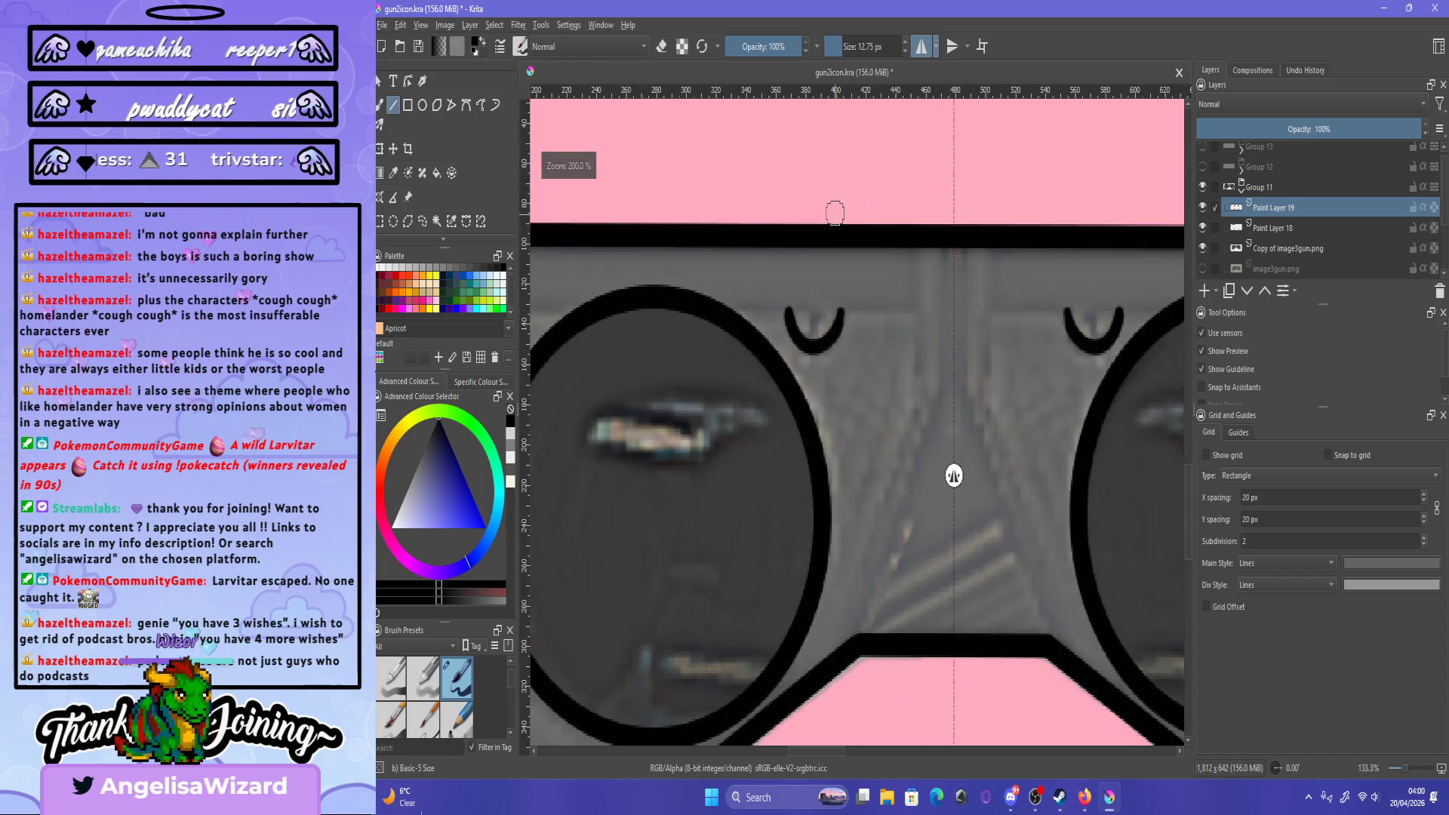
- Draw a mirrored horizontal line above both lenses with the Dynamic Brush
key(b)
scroll(873, 478, down, 4)
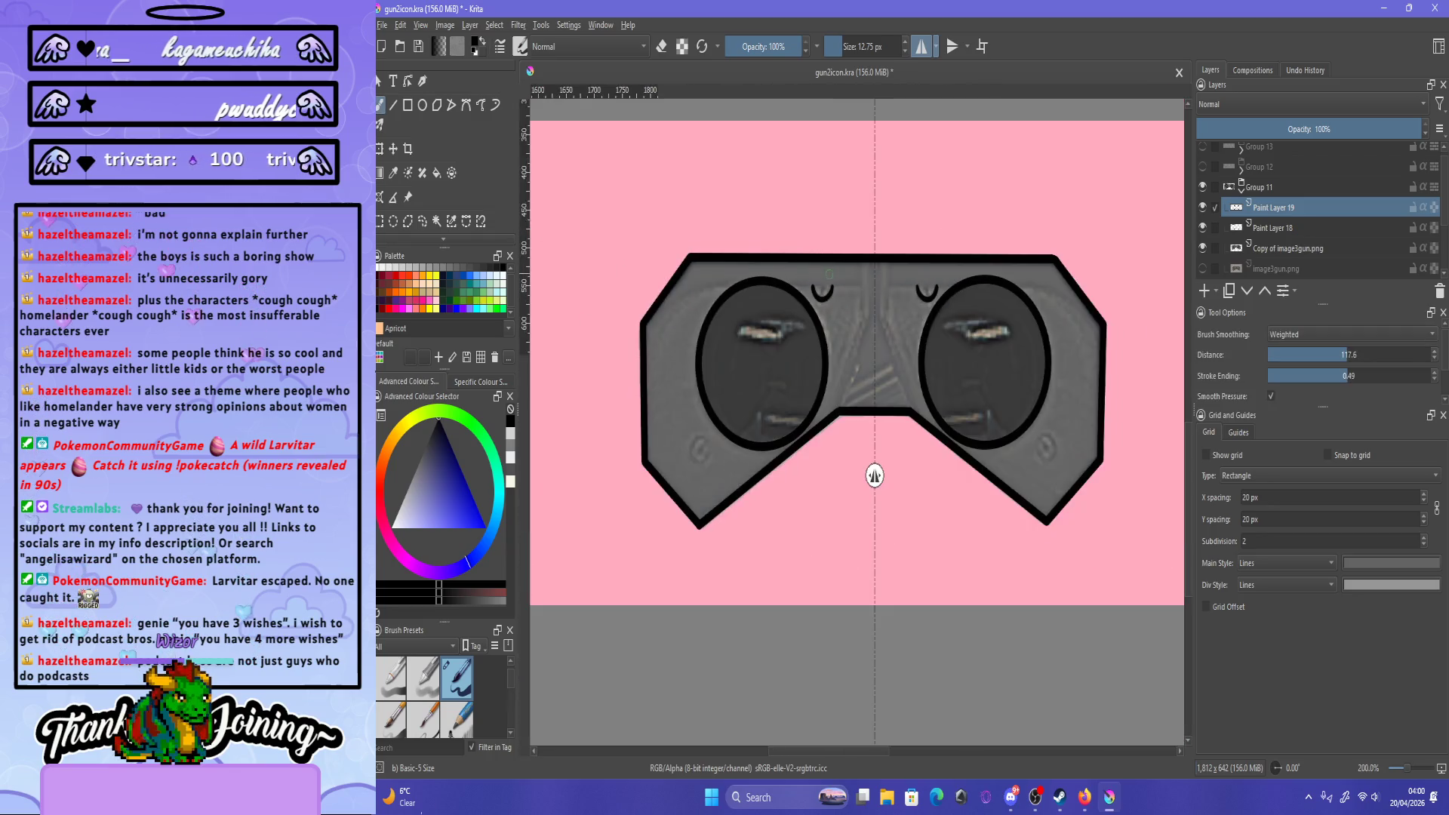
scroll(918, 478, up, 3)
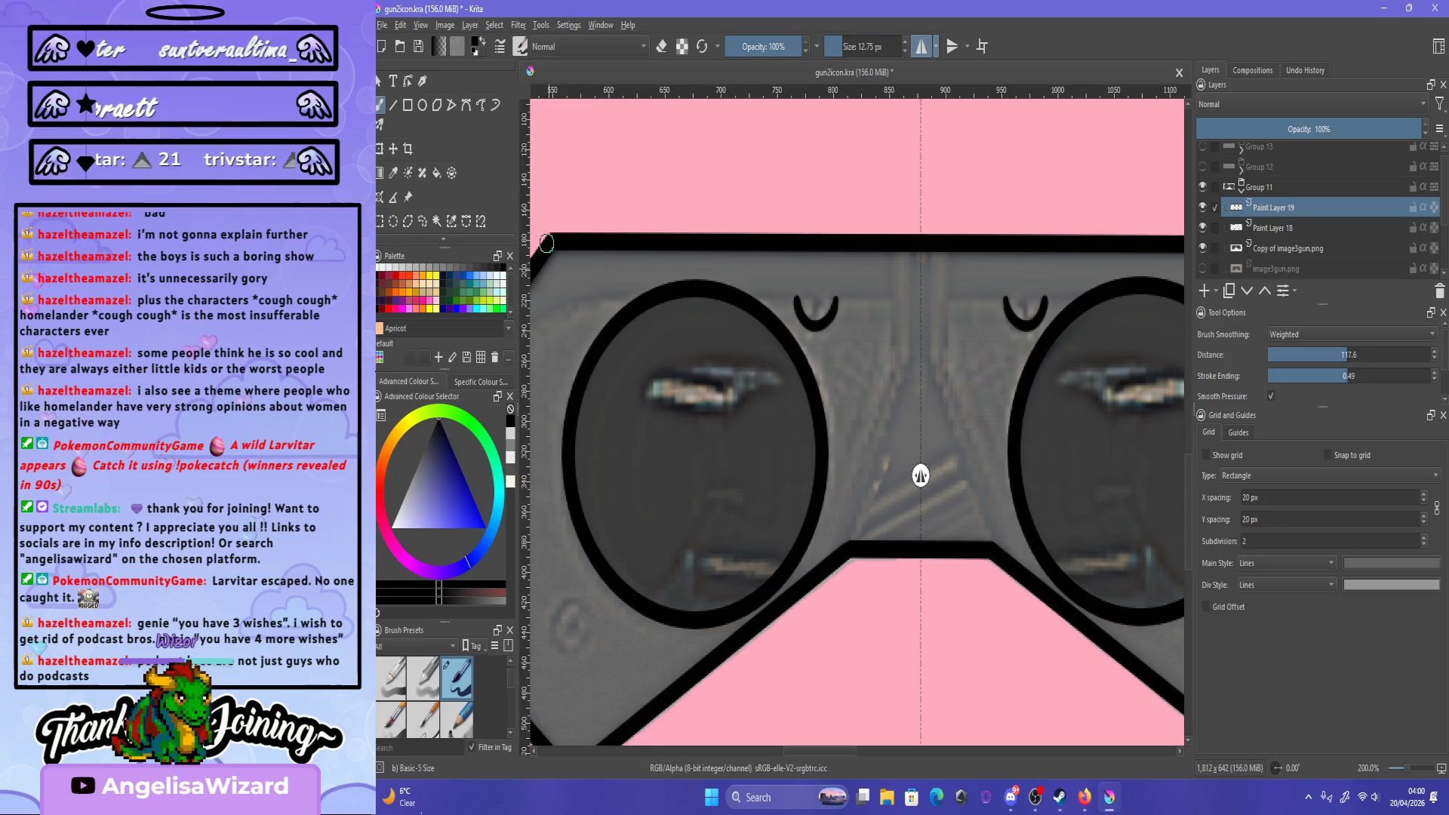
key(shift+b)
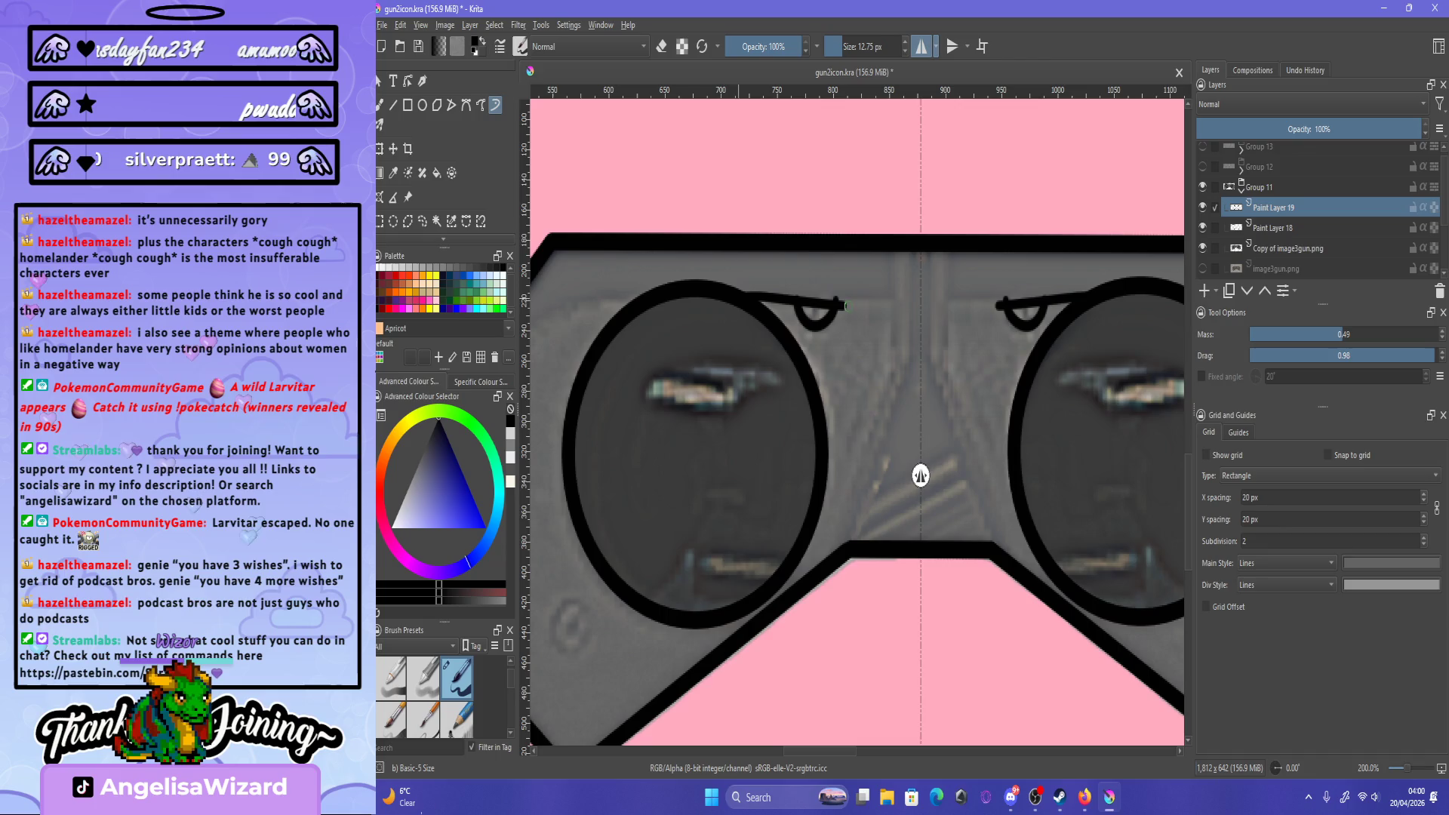
drag(892, 297, 737, 297)
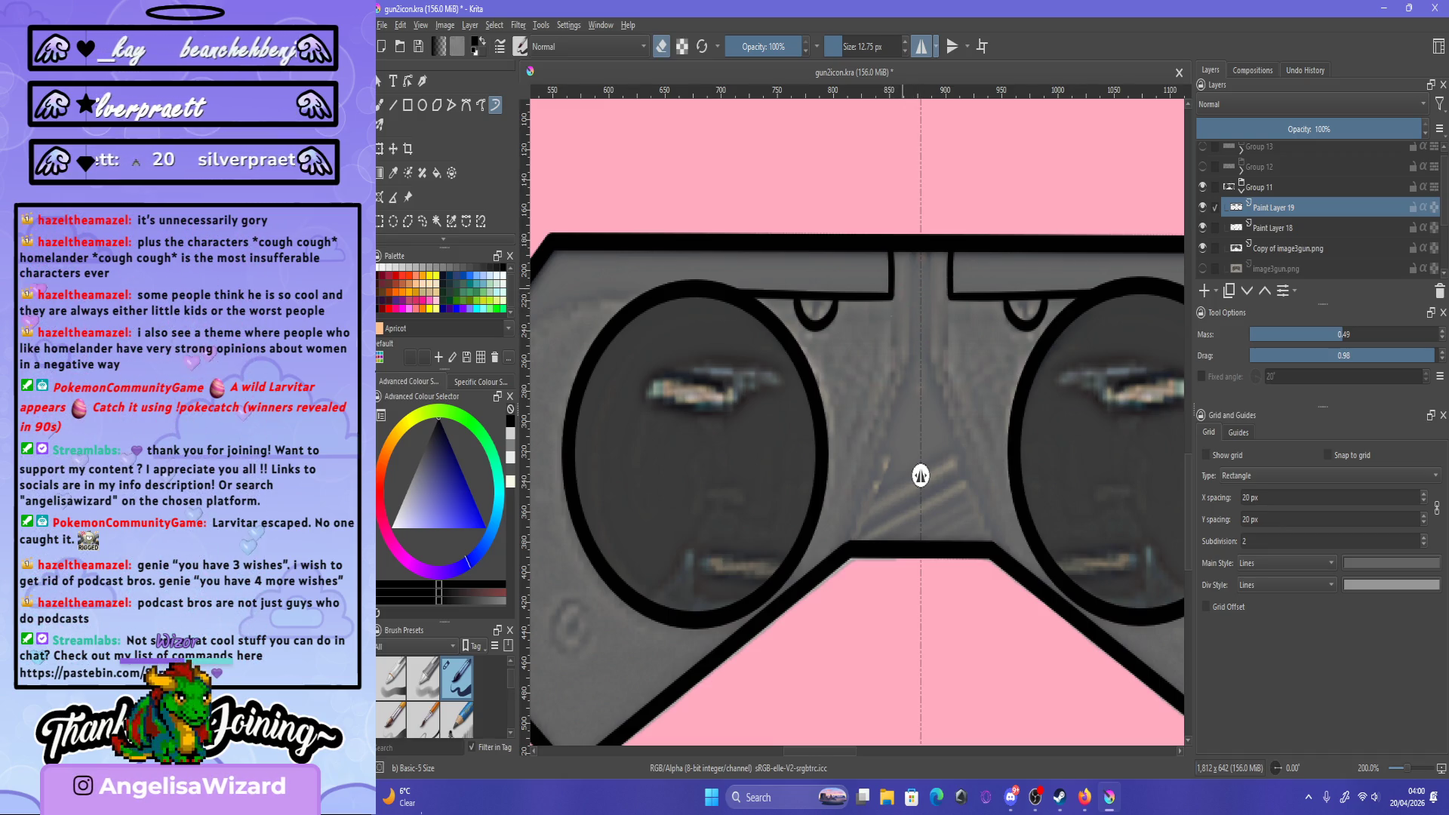
- Undo the three stray curved strokes on the left side
scroll(927, 304, down, 5)
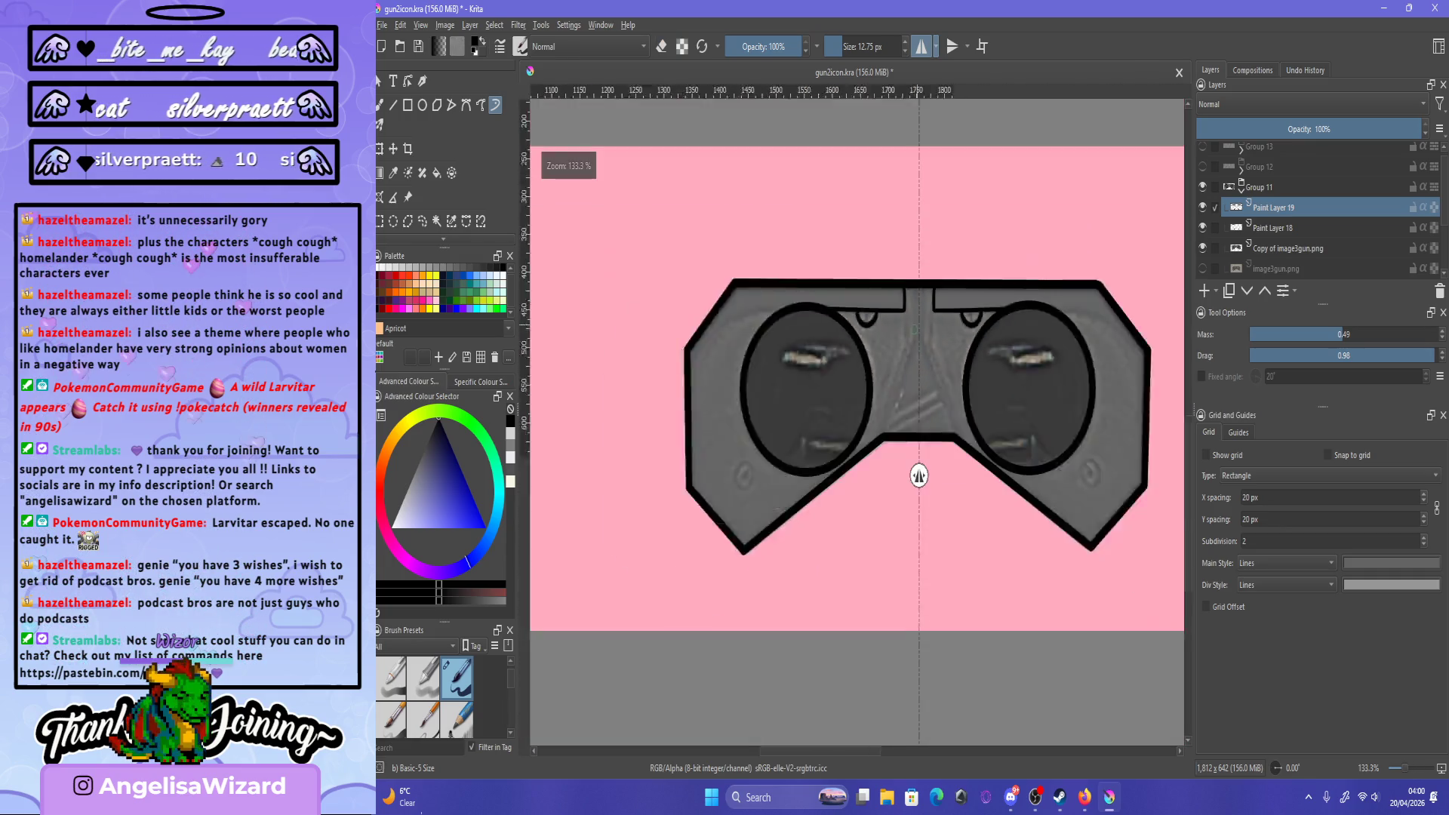
scroll(859, 368, up, 5)
scroll(859, 367, down, 3)
scroll(928, 412, up, 3)
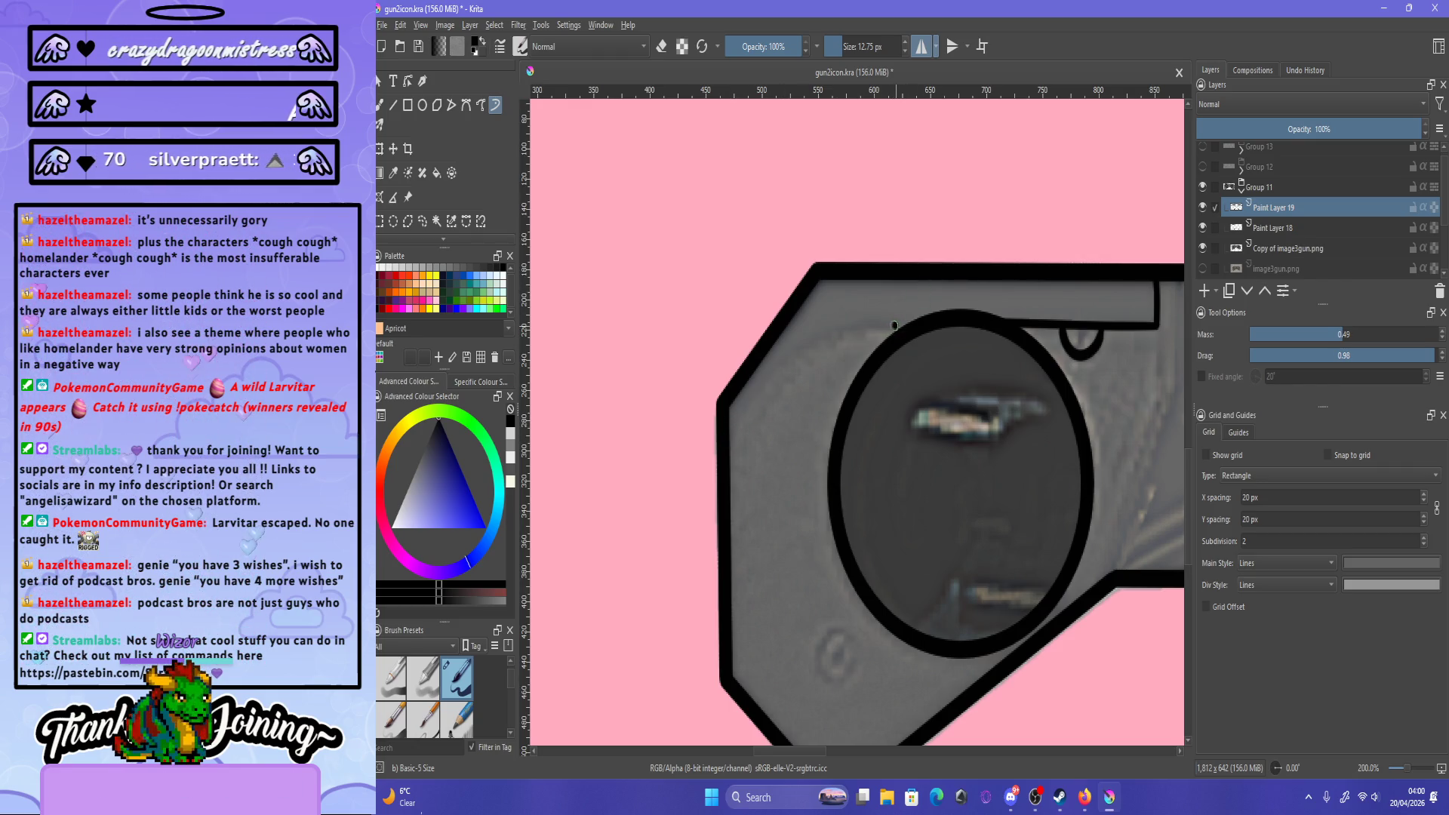
key(ctrl+z)
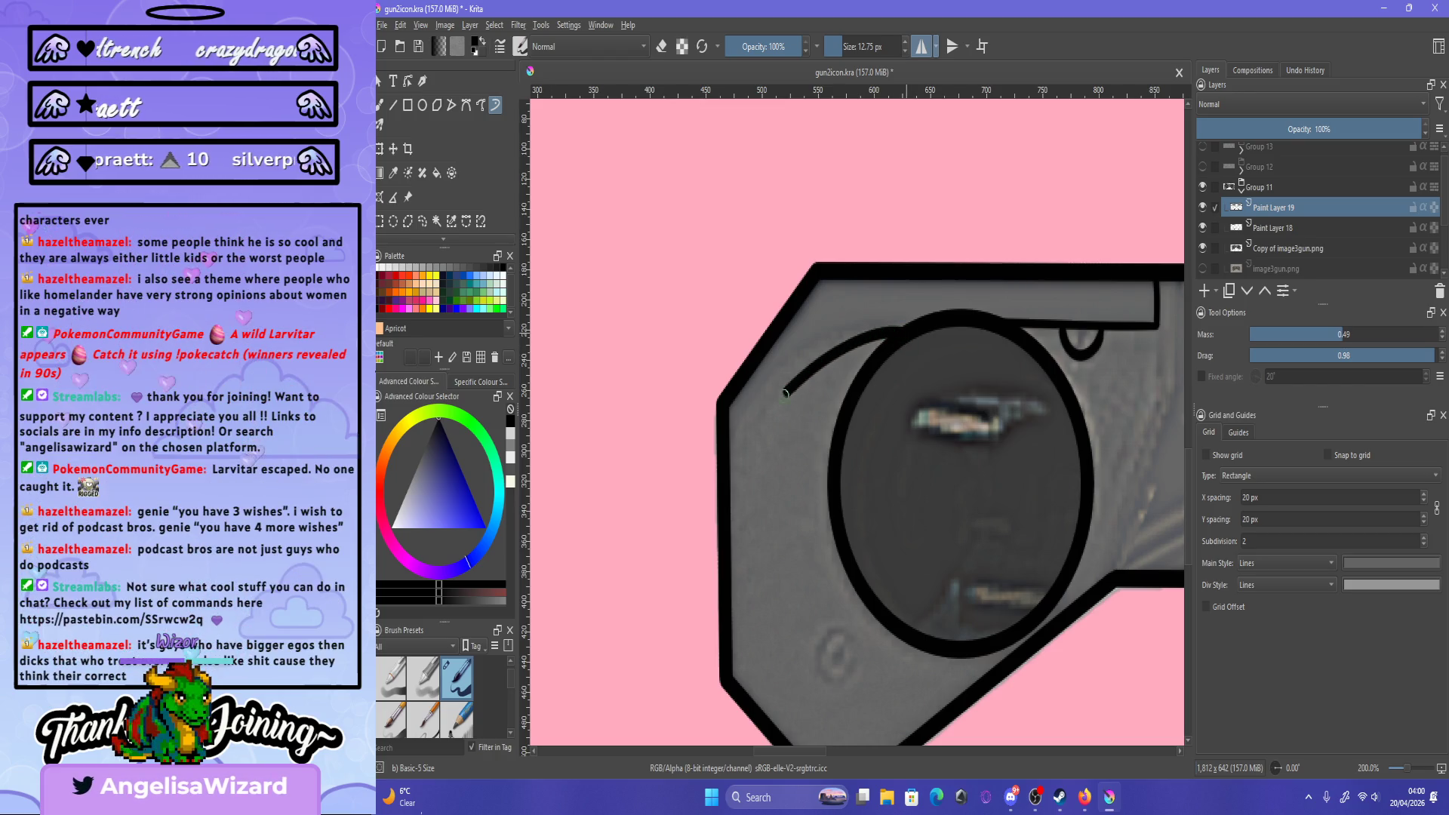
key(ctrl+z)
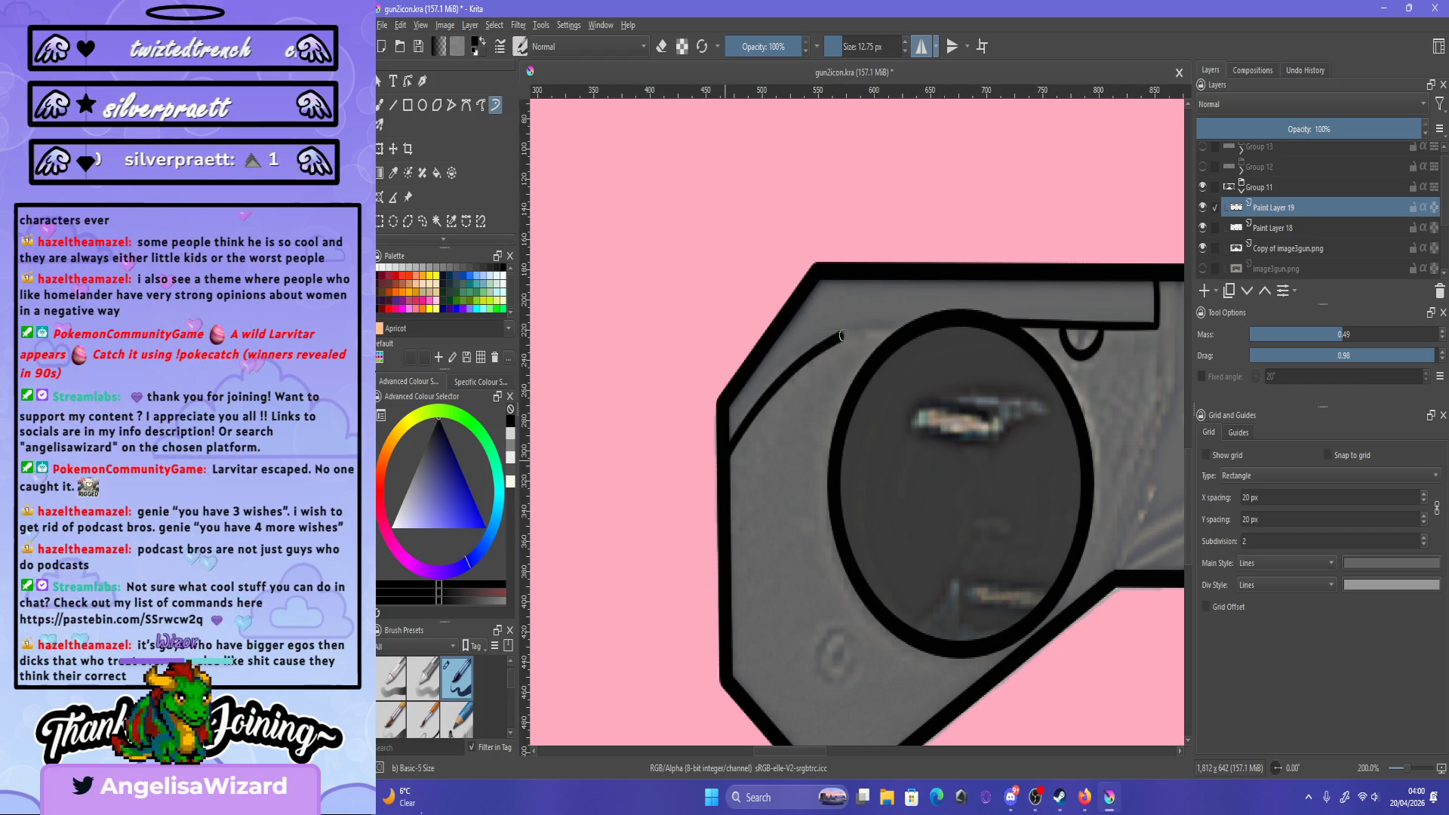
key(ctrl+z)
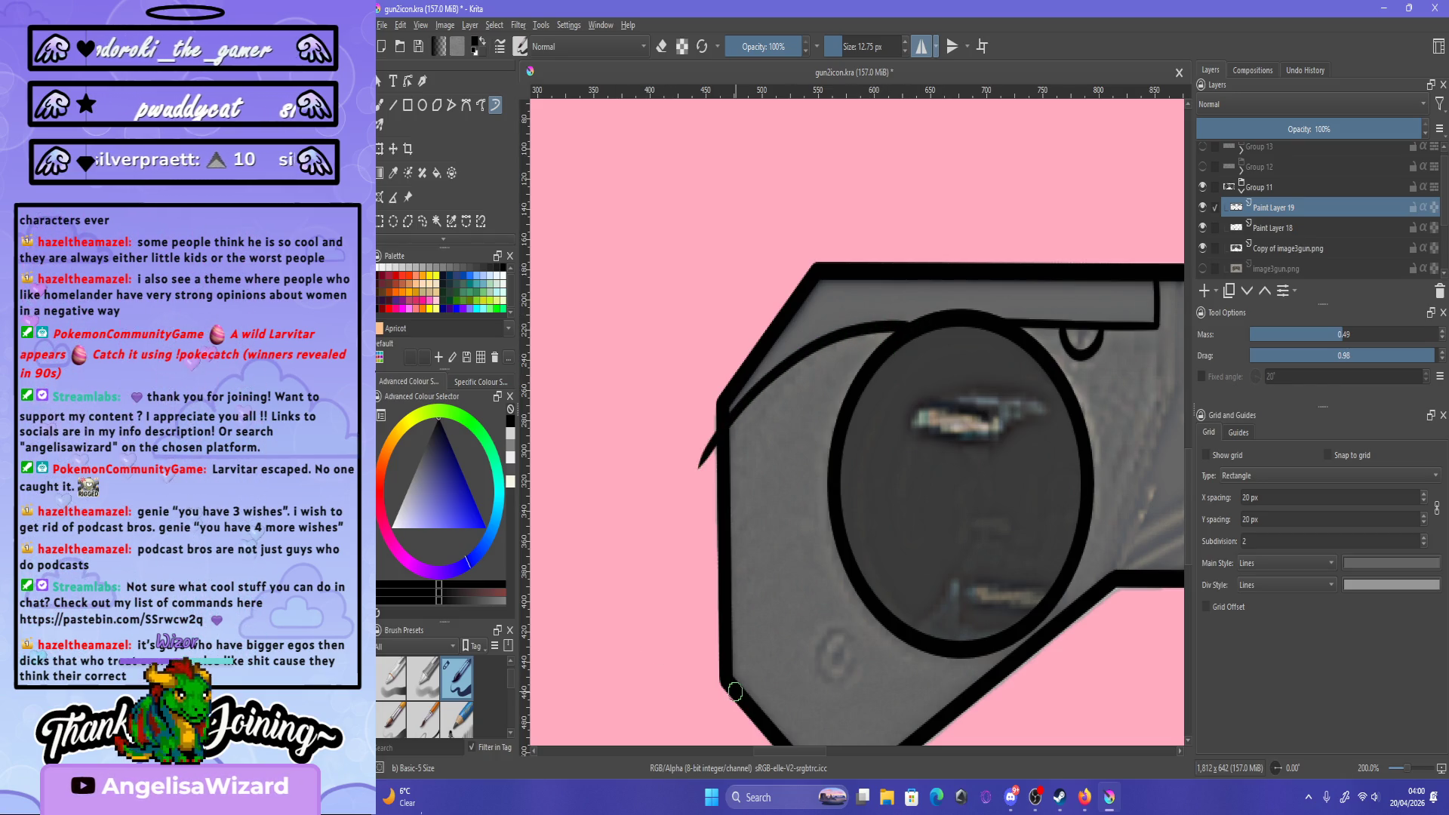
scroll(735, 691, down, 5)
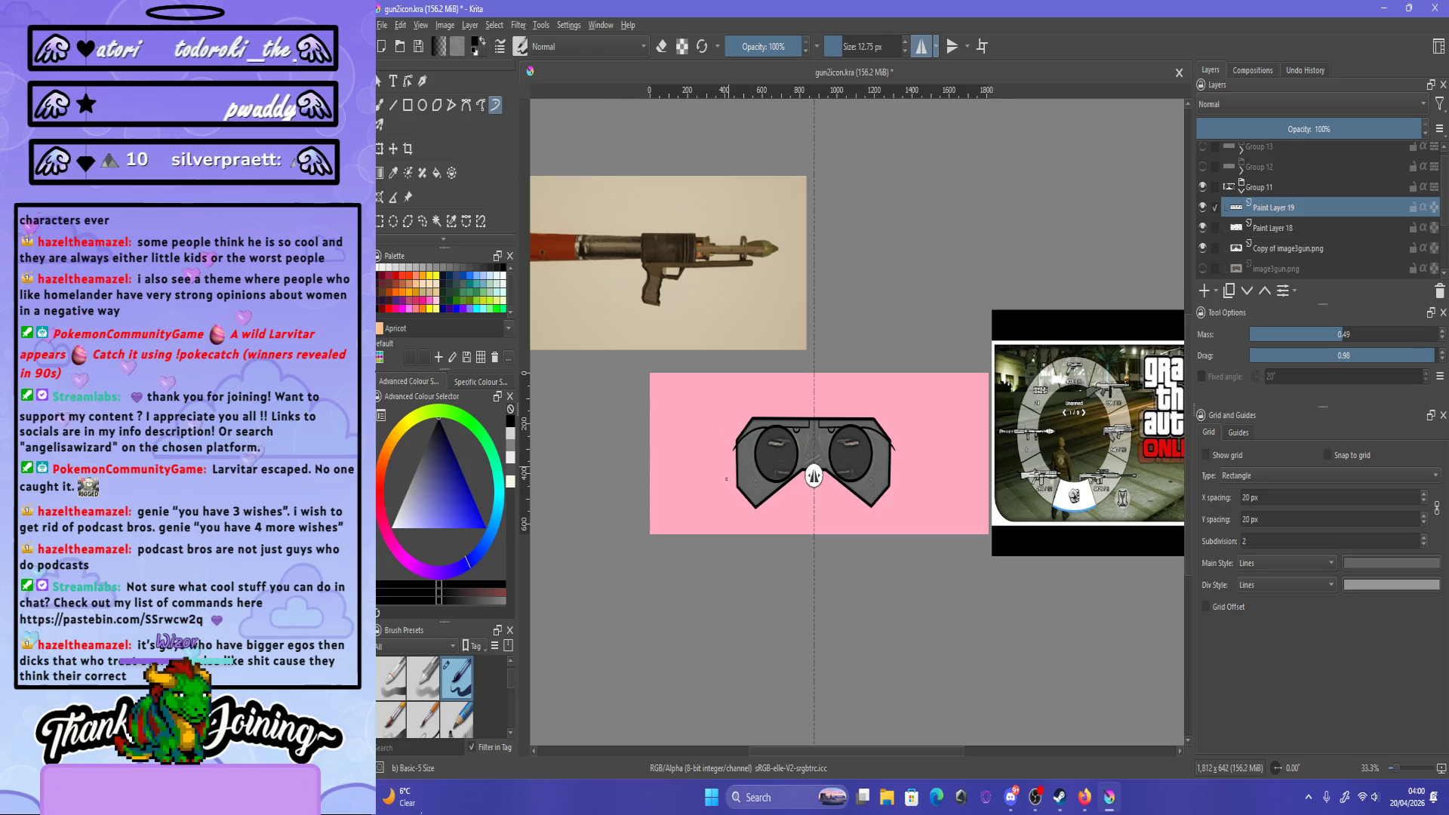
- Erase the stray black tail beside the goggles' left edge using eraser mode
scroll(726, 479, up, 2)
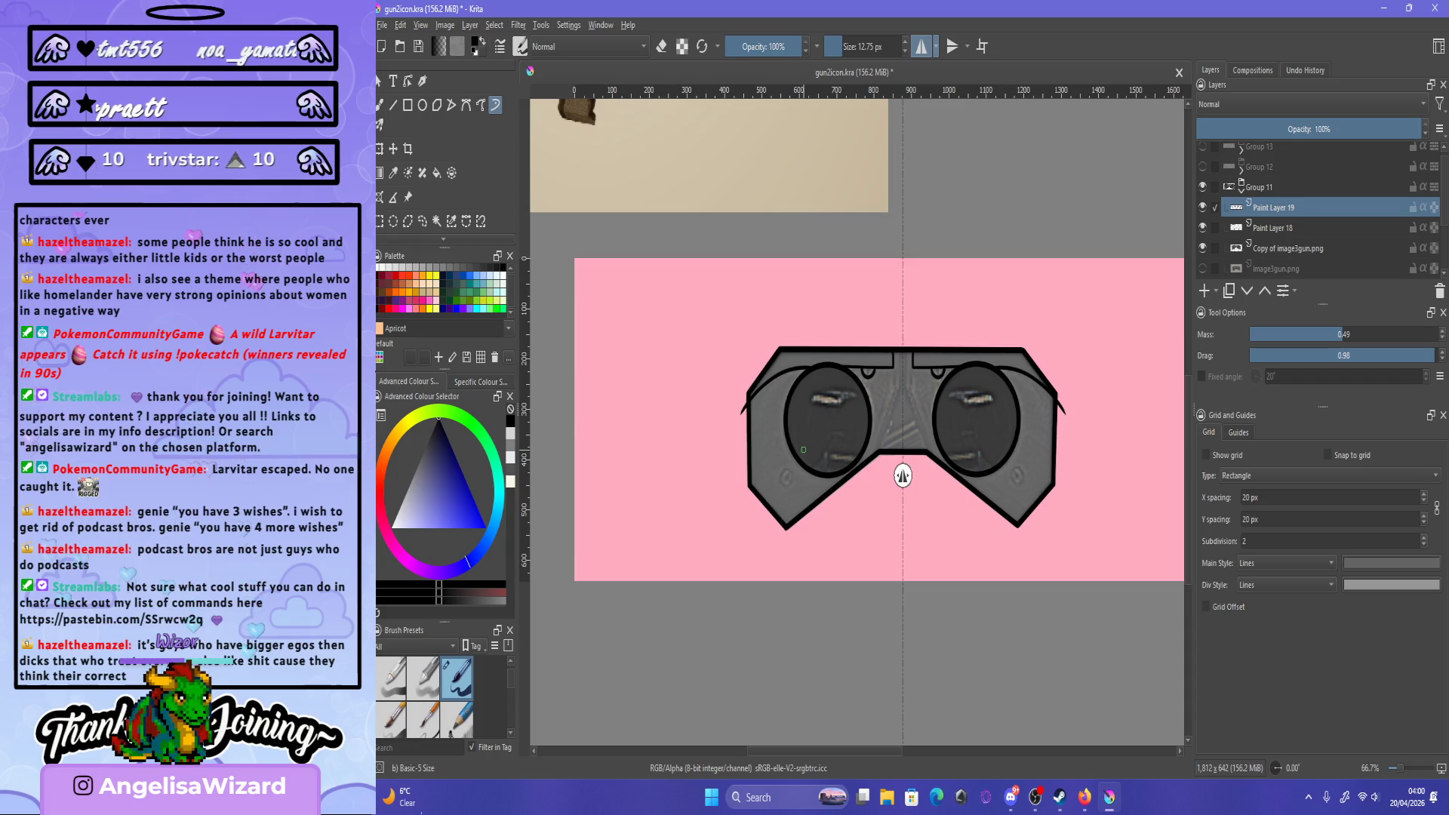
scroll(777, 408, up, 8)
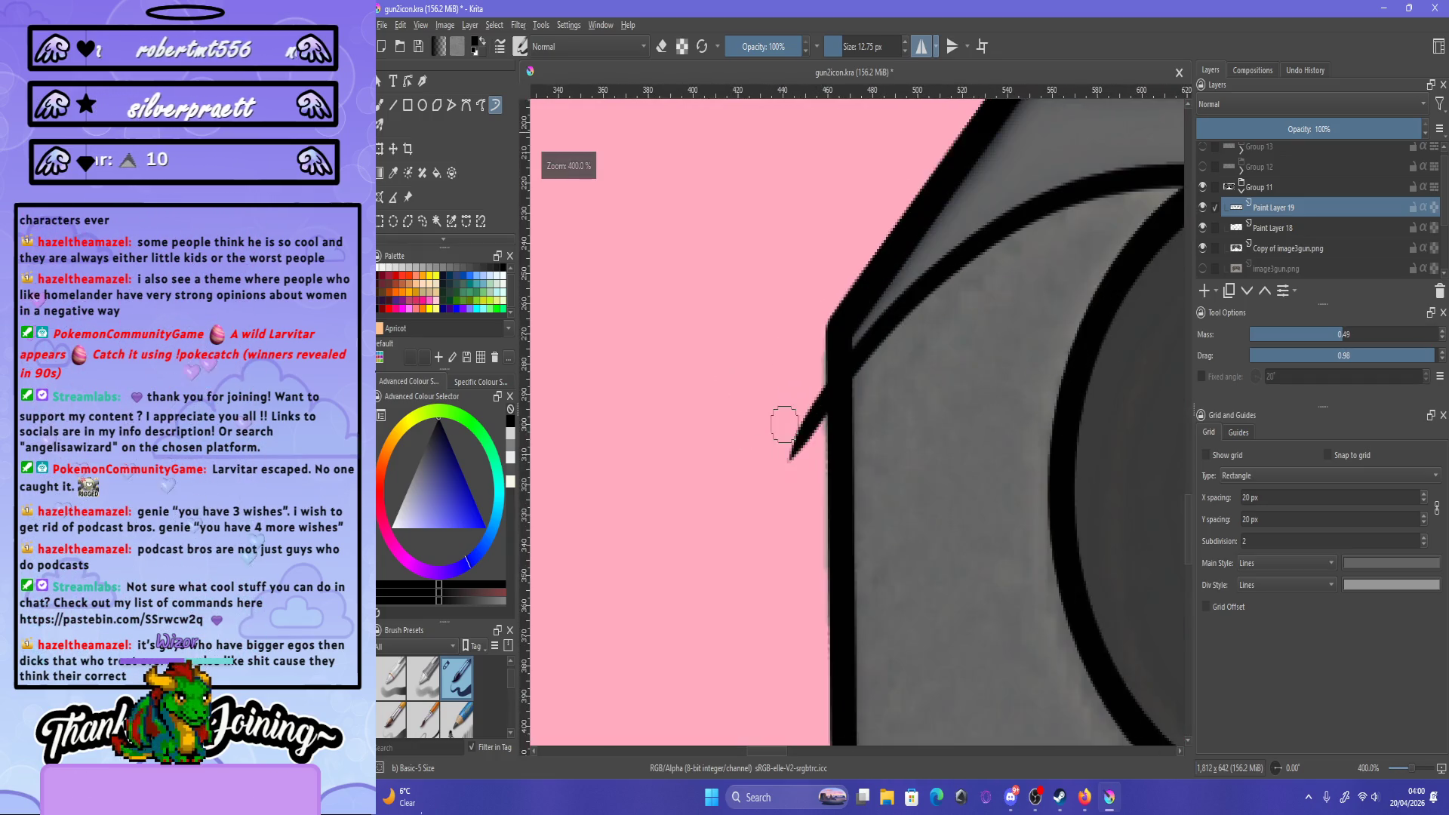
key(e)
mouse_move(801, 412)
mouse_down()
mouse_move(792, 453)
mouse_move(792, 430)
mouse_up()
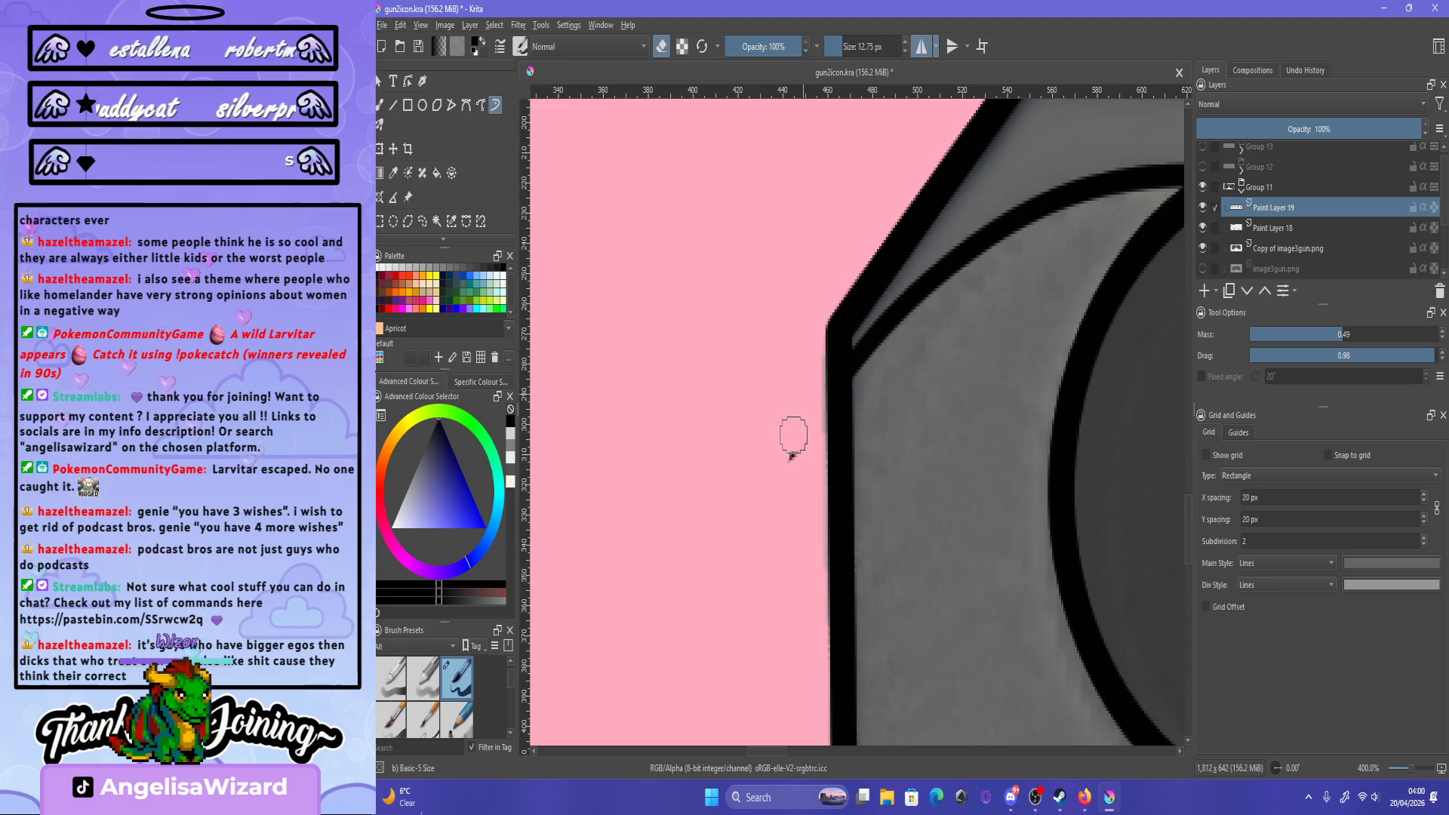
scroll(794, 295, down, 8)
key(e)
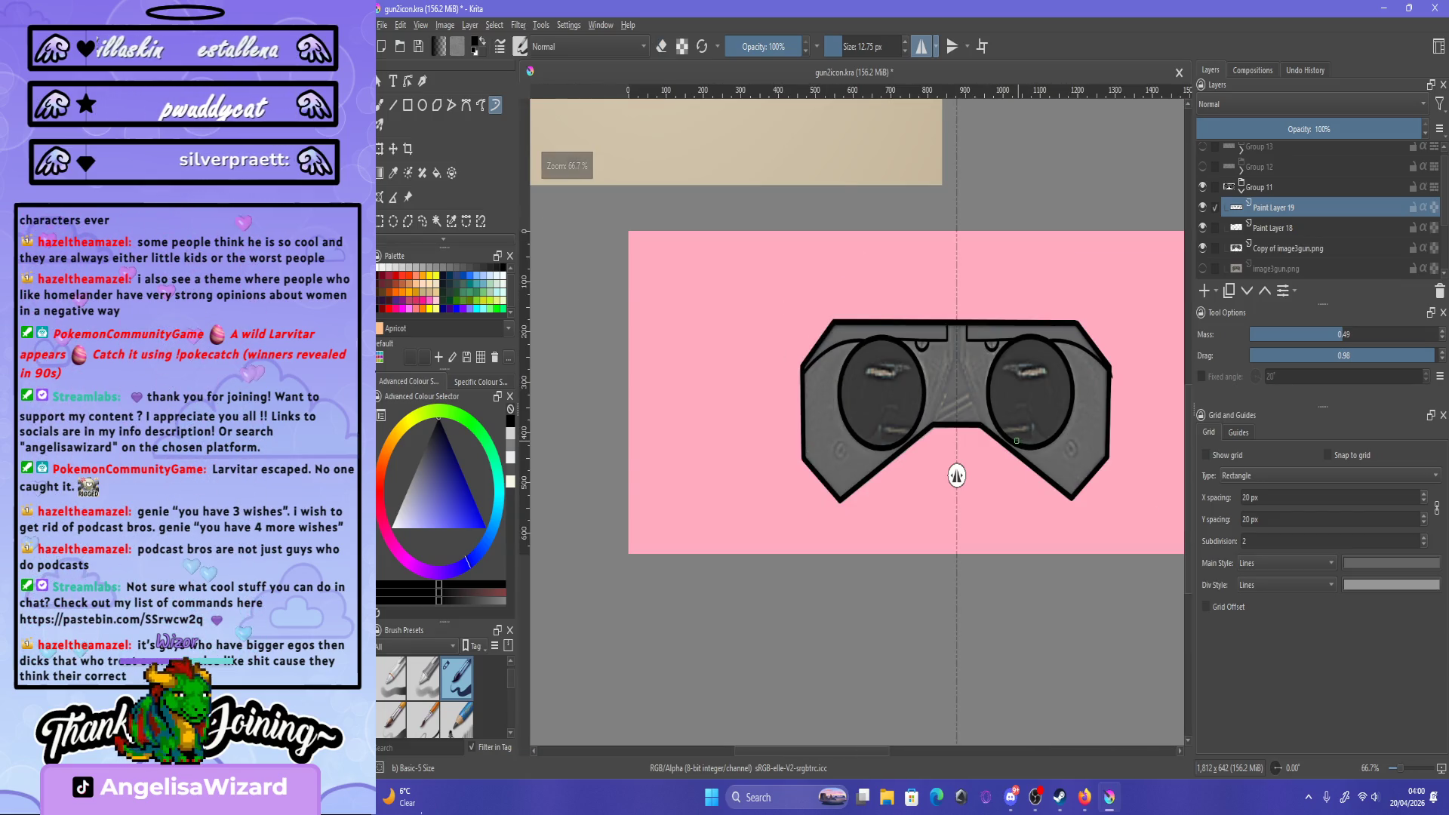
scroll(847, 422, up, 8)
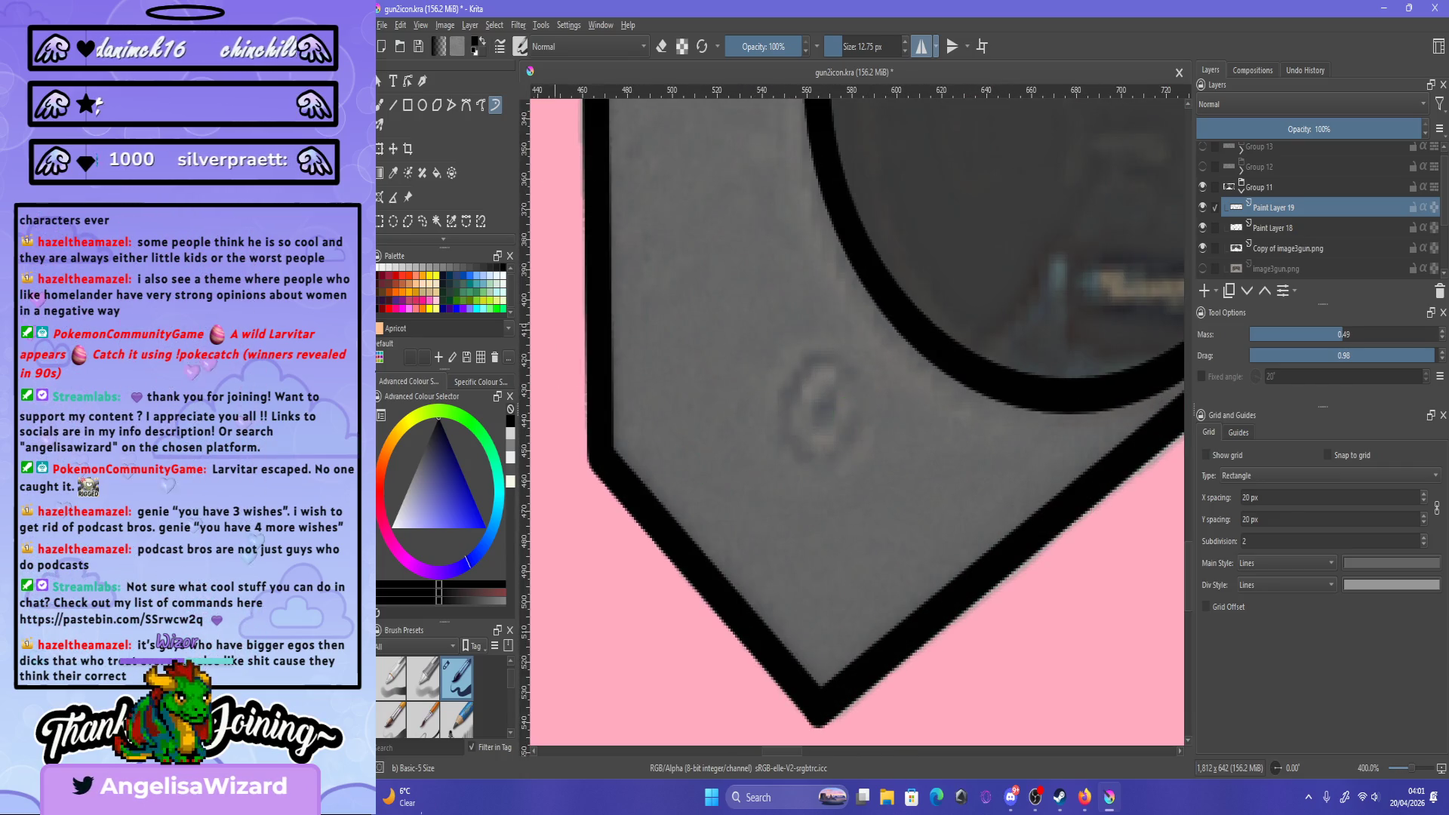
- Try several C-shaped curves around the faint lower-left screw ring, undoing each miss
drag(852, 415, 816, 463)
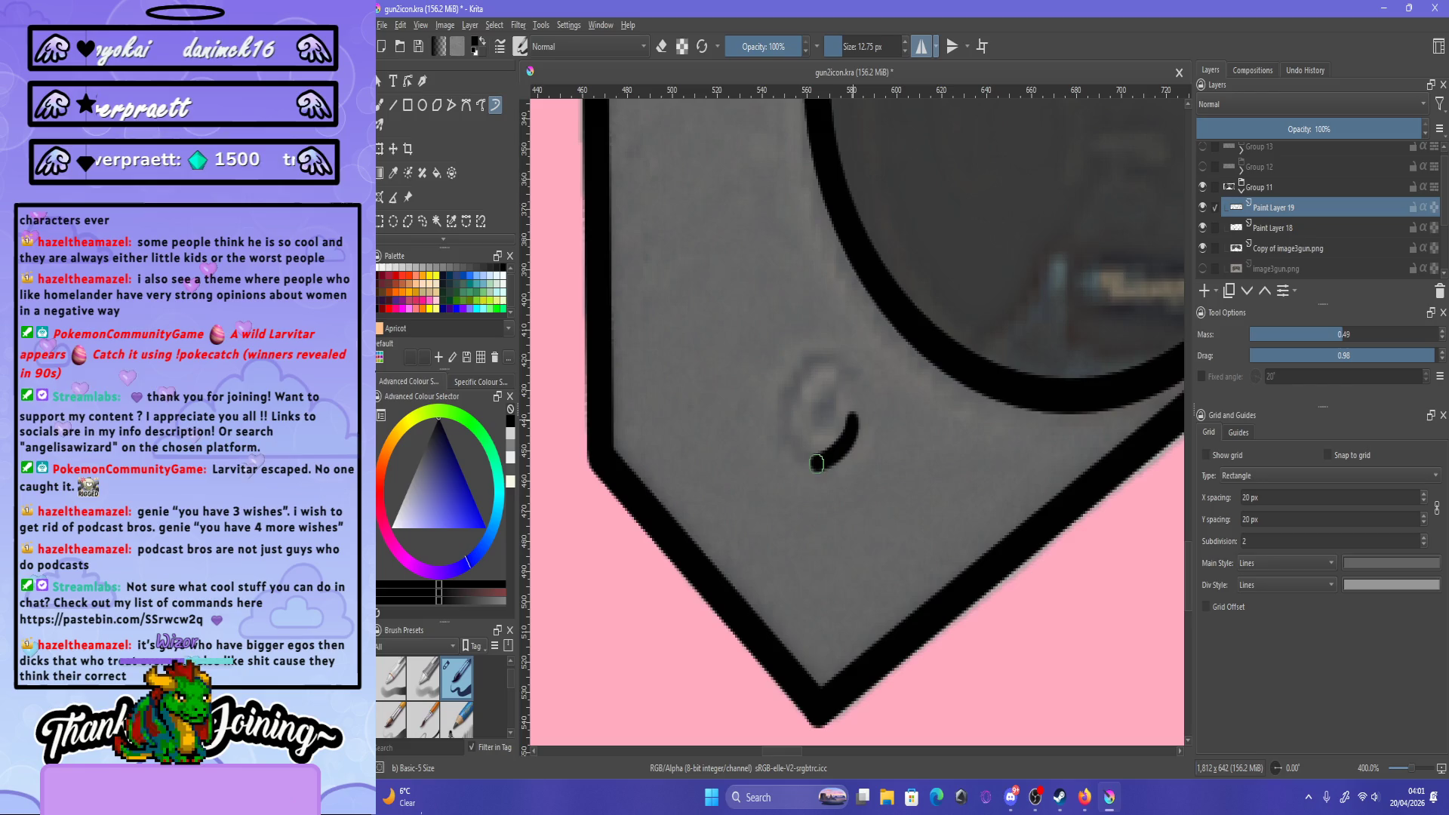
key(ctrl+z)
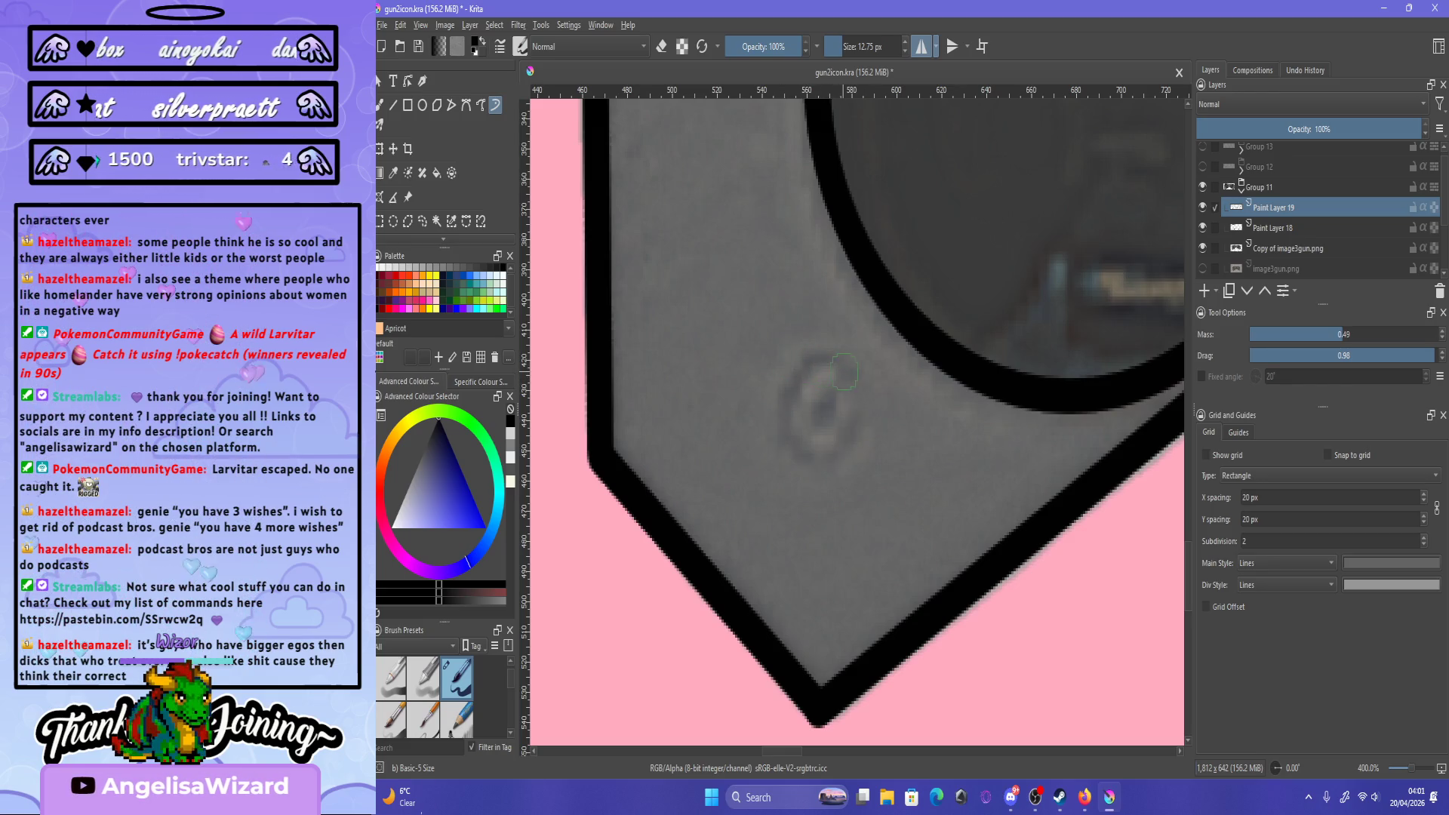
mouse_move(816, 351)
mouse_down()
mouse_move(768, 408)
mouse_move(769, 434)
mouse_up()
key(ctrl+z)
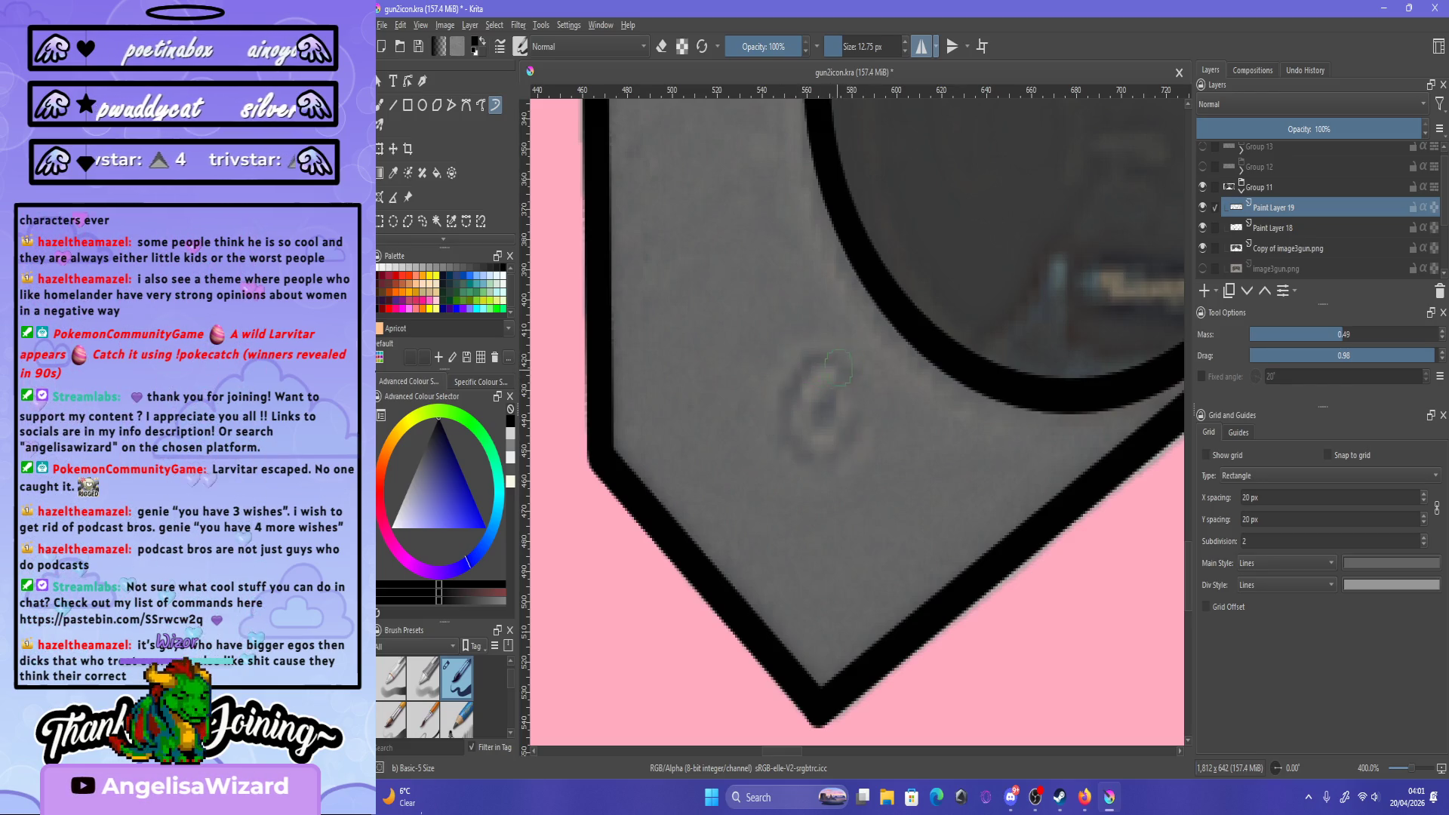
mouse_move(844, 358)
mouse_down()
mouse_move(793, 370)
mouse_move(777, 445)
mouse_move(830, 475)
mouse_move(853, 436)
mouse_up()
key(ctrl+z)
key(ctrl+z)
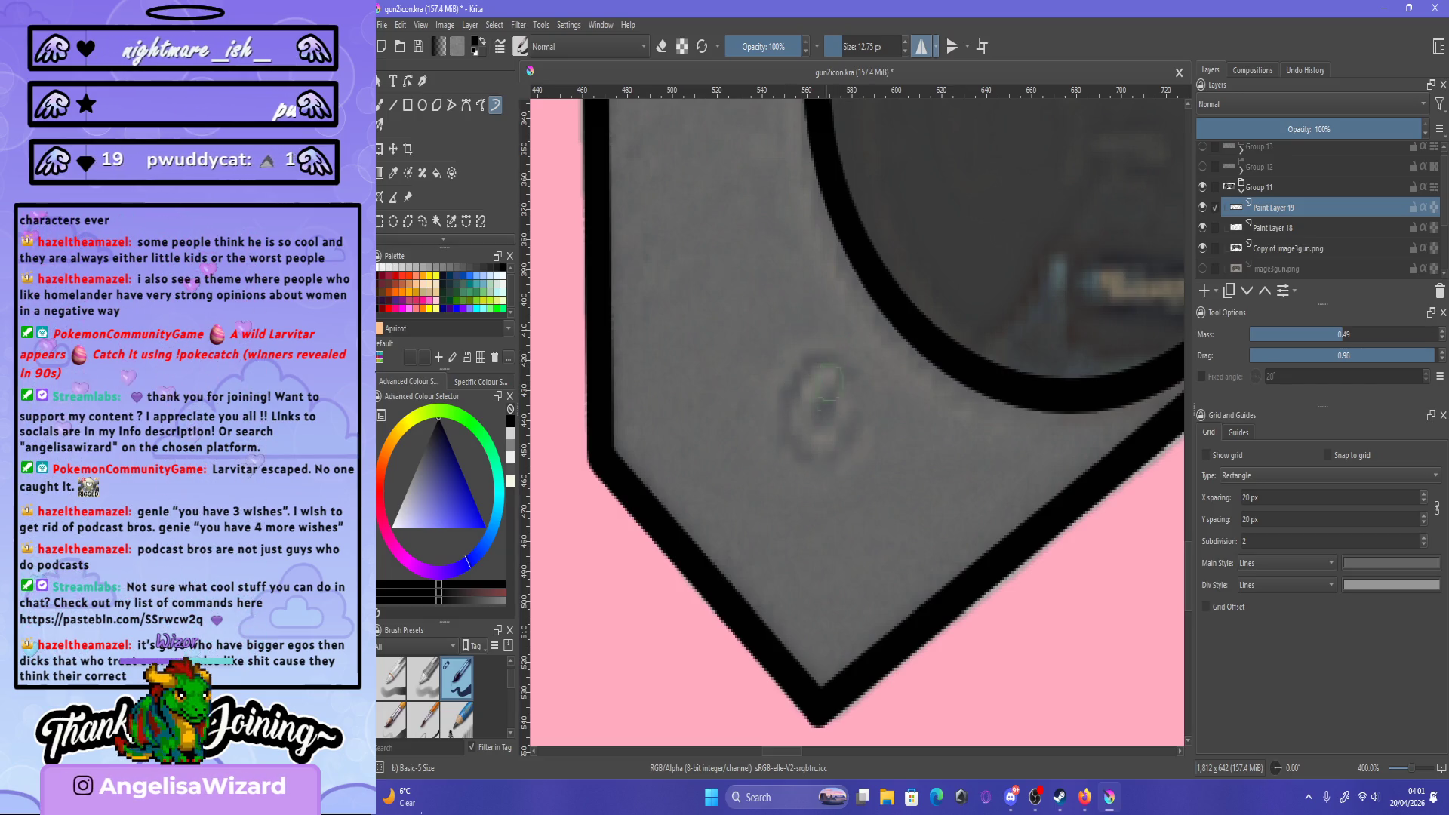
mouse_move(844, 364)
mouse_down()
mouse_move(805, 356)
mouse_move(782, 428)
mouse_move(833, 469)
mouse_move(855, 434)
mouse_up()
key(ctrl+z)
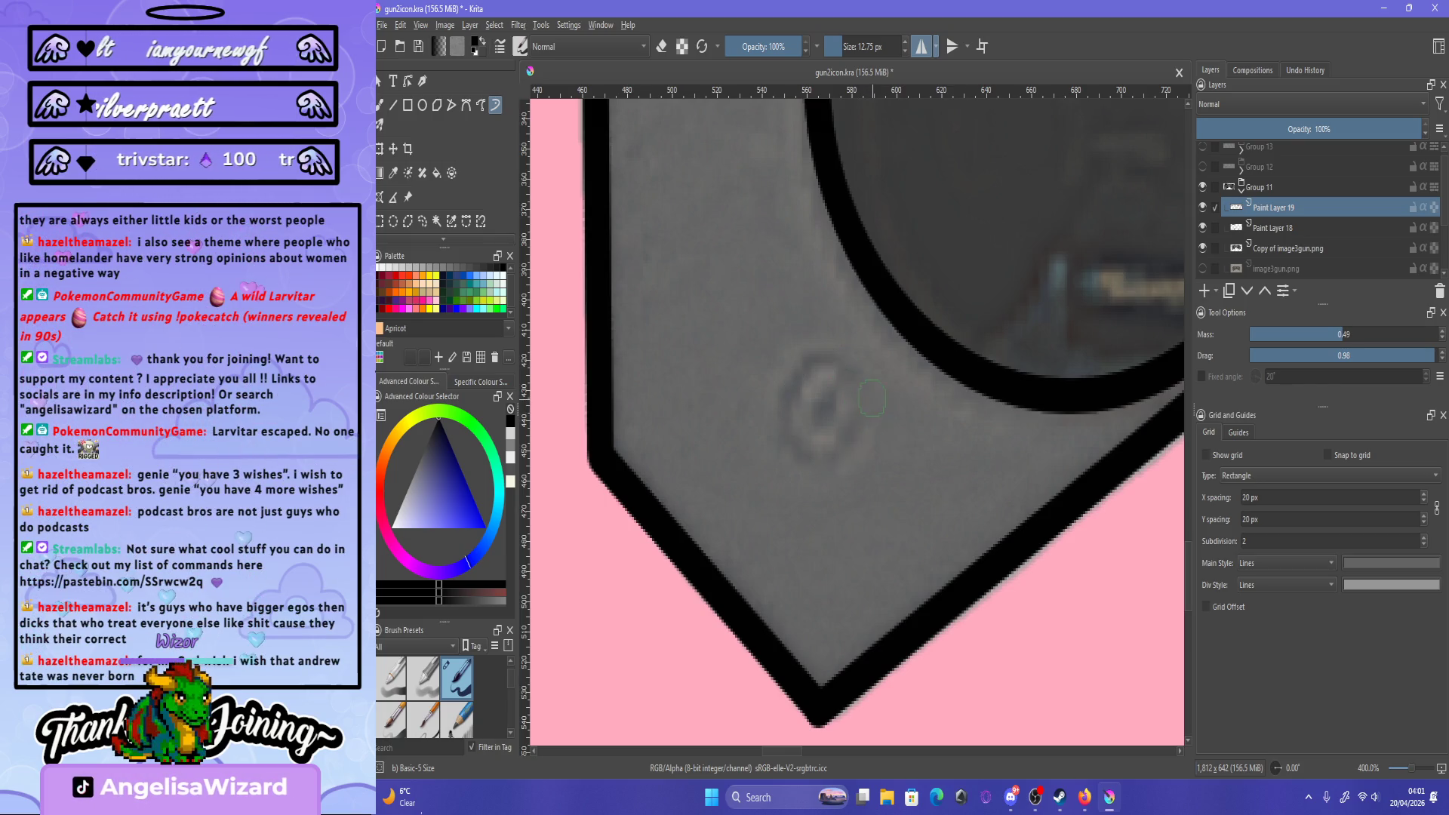
mouse_move(834, 354)
mouse_down()
mouse_move(788, 389)
mouse_move(792, 471)
mouse_move(852, 460)
mouse_move(864, 438)
mouse_up()
key(ctrl+z)
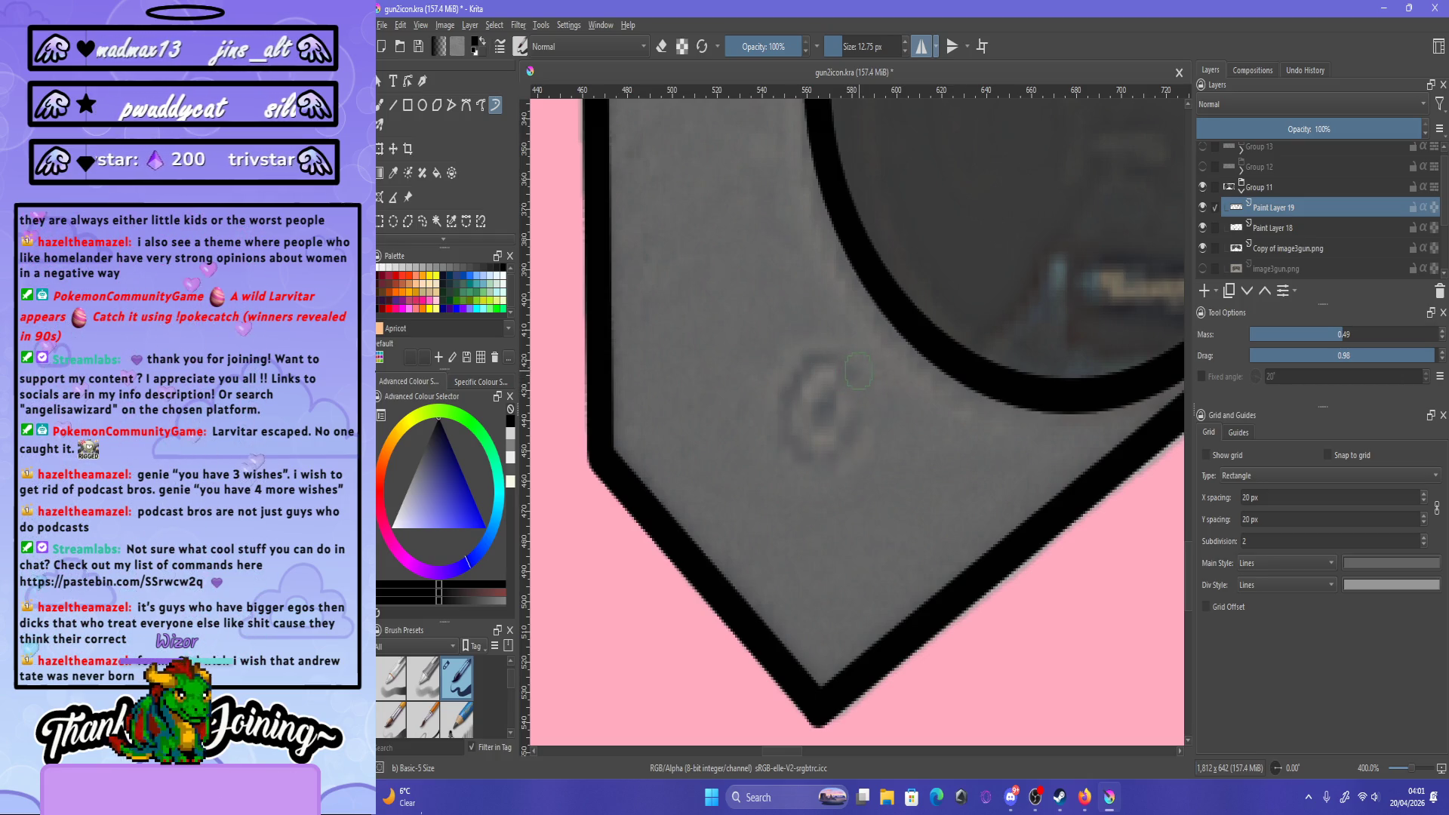
mouse_move(849, 361)
mouse_down()
mouse_move(796, 359)
mouse_move(856, 423)
mouse_up()
- Paint arcs completing the screw's C-shaped outline and add its oval slot
key(ctrl+z)
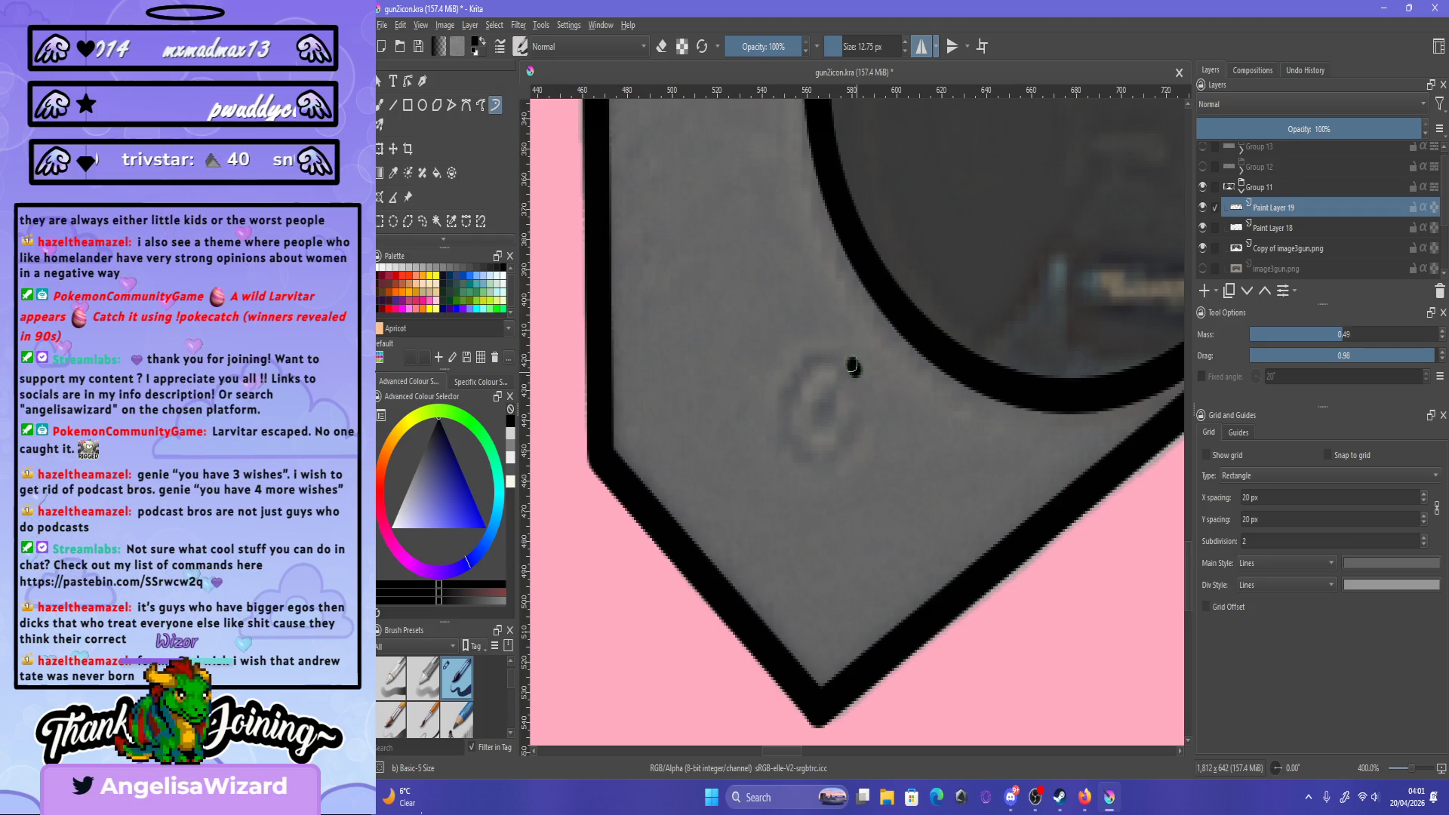
mouse_move(853, 367)
mouse_down()
mouse_move(800, 349)
mouse_move(781, 427)
mouse_up()
mouse_move(822, 471)
mouse_down()
mouse_move(867, 445)
mouse_move(879, 419)
mouse_move(849, 468)
mouse_move(781, 479)
mouse_move(751, 434)
mouse_up()
key(ctrl+z)
key(ctrl+z)
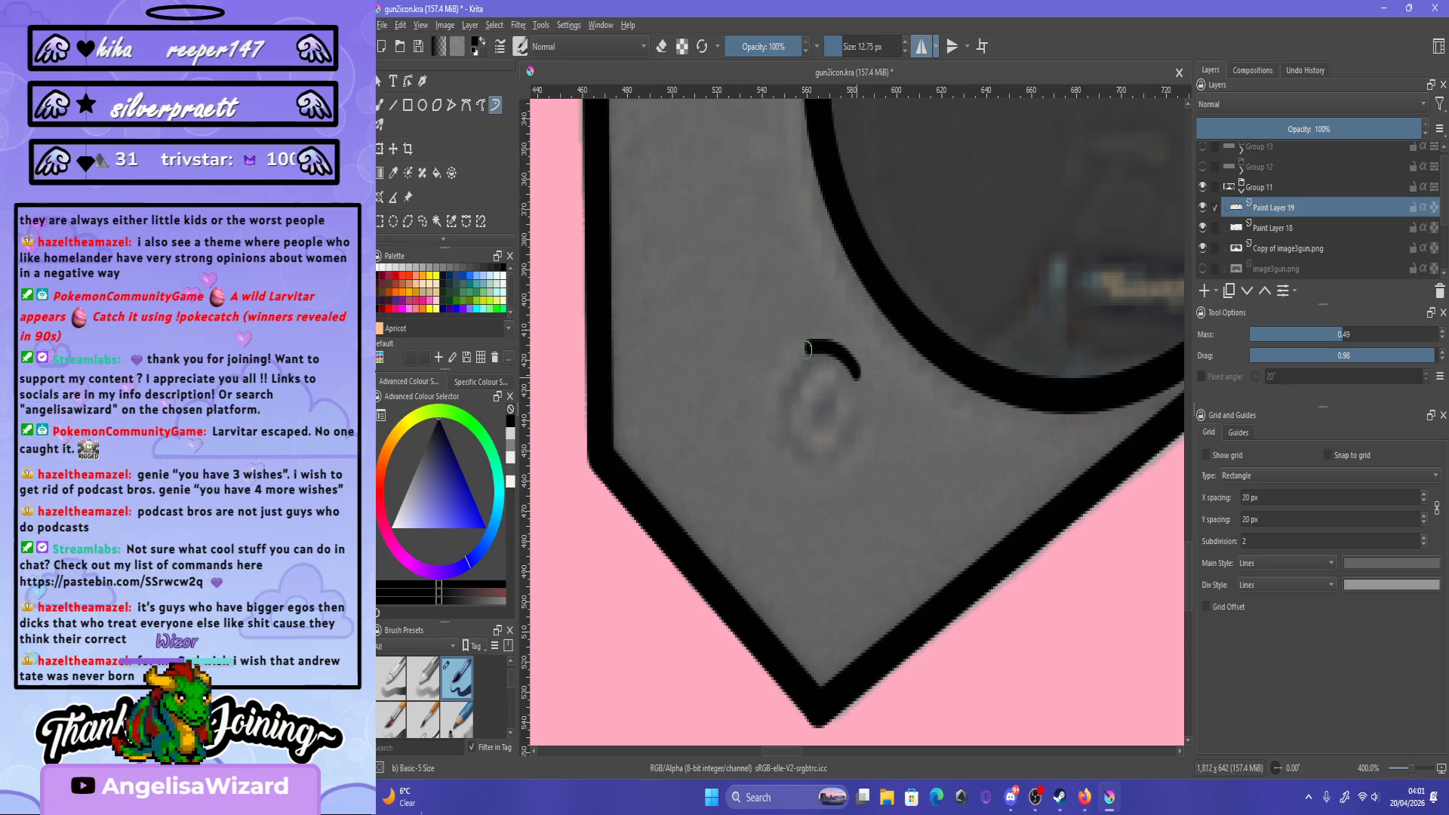
mouse_move(807, 348)
mouse_down()
mouse_move(773, 417)
mouse_move(811, 475)
mouse_move(860, 427)
mouse_move(826, 414)
mouse_move(868, 449)
mouse_up()
key(ctrl+z)
drag(817, 377, 810, 426)
key(ctrl+z)
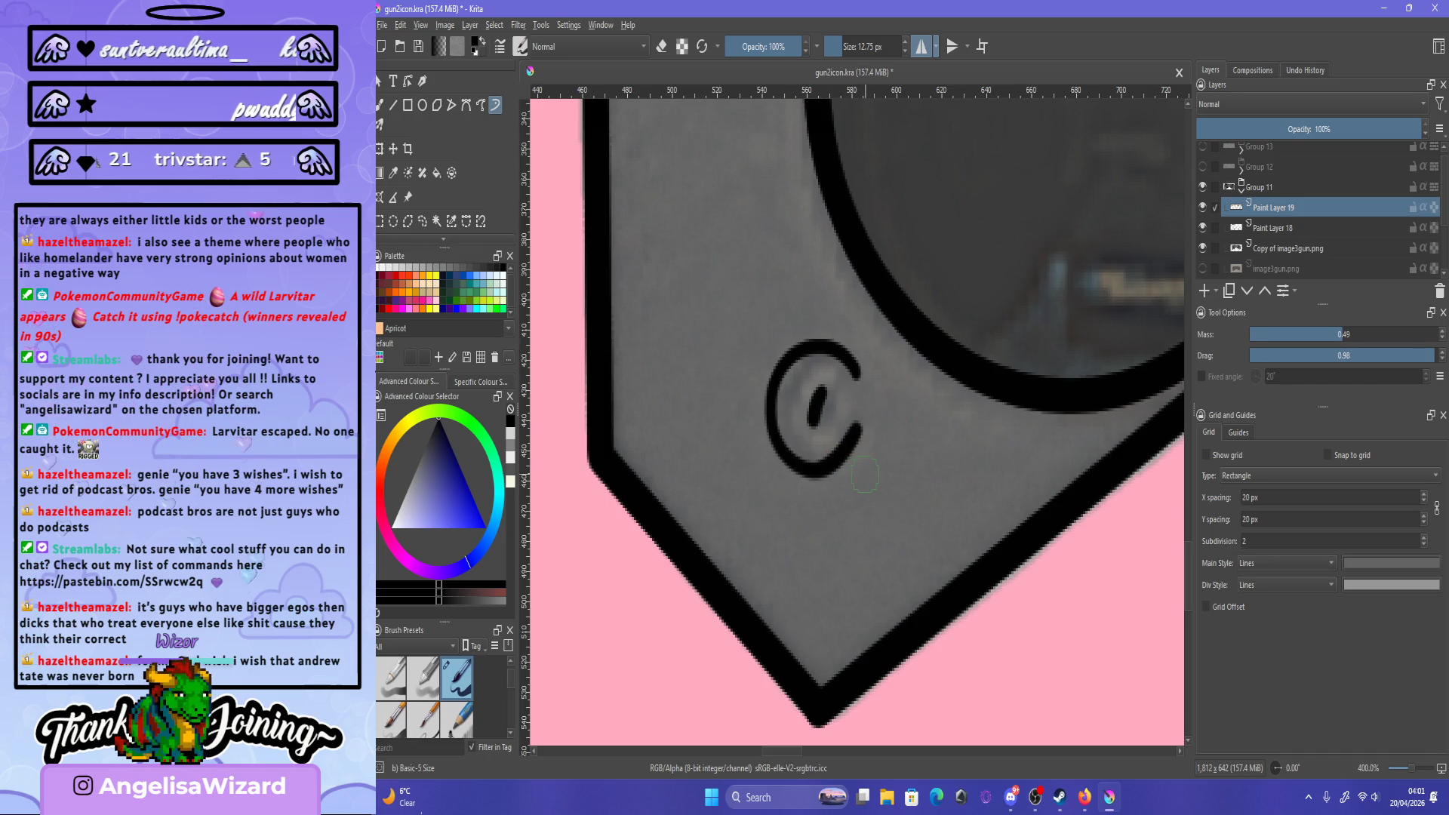
scroll(921, 476, down, 6)
scroll(920, 476, up, 1)
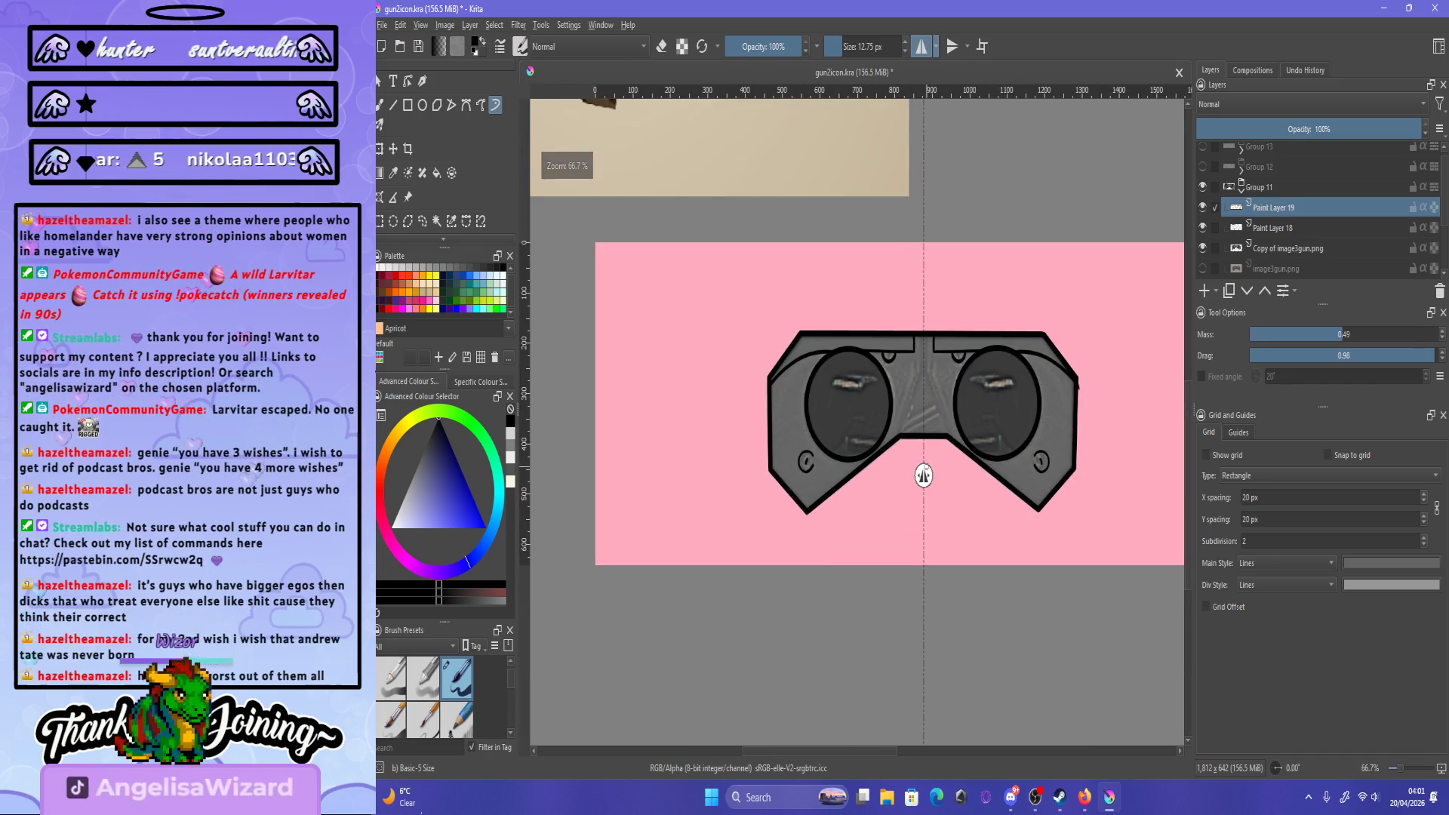
- Zoom in on the right-hand screw and switch the brush to eraser mode
scroll(920, 477, up, 3)
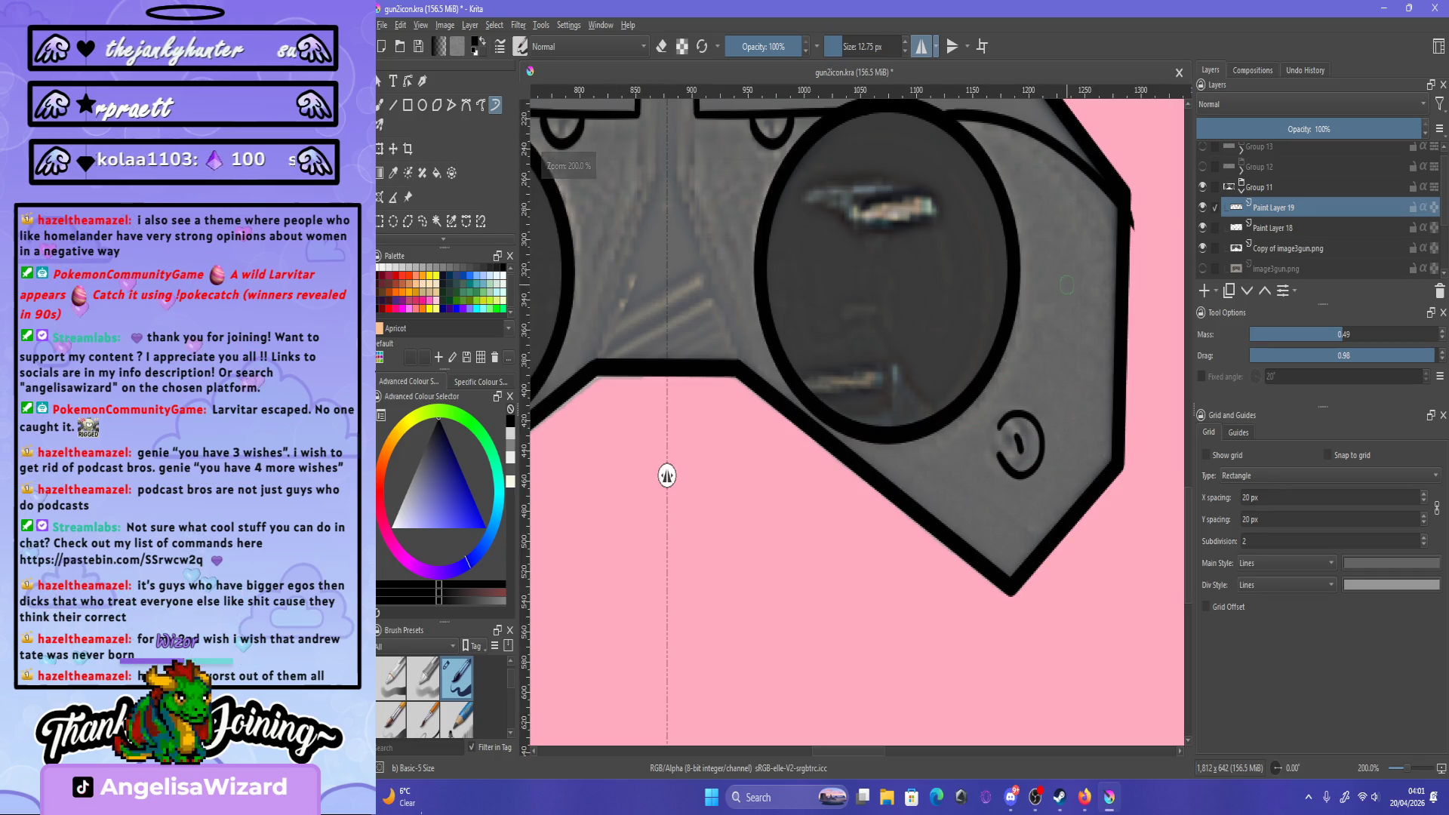
scroll(605, 476, down, 2)
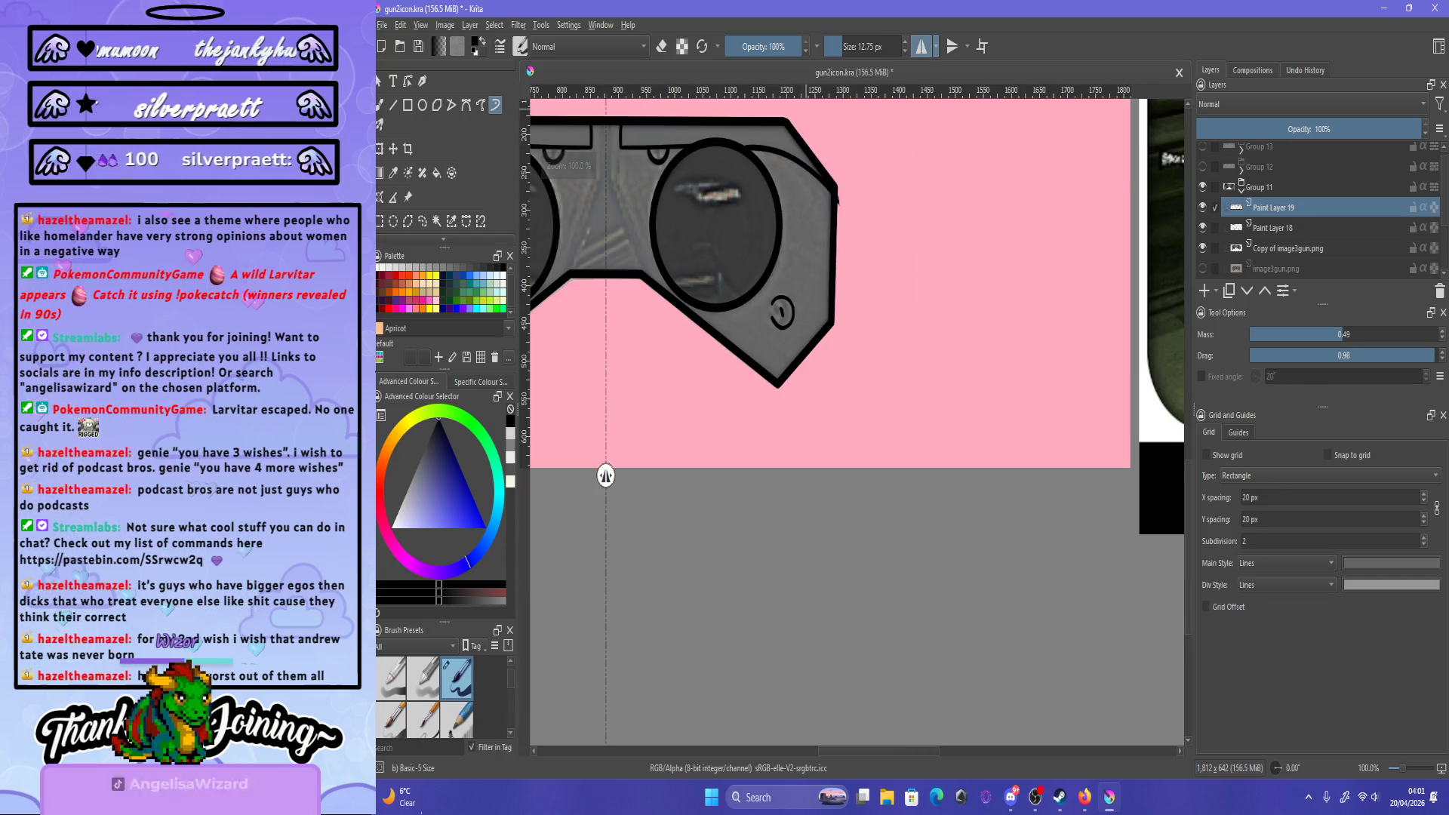
scroll(893, 182, up, 2)
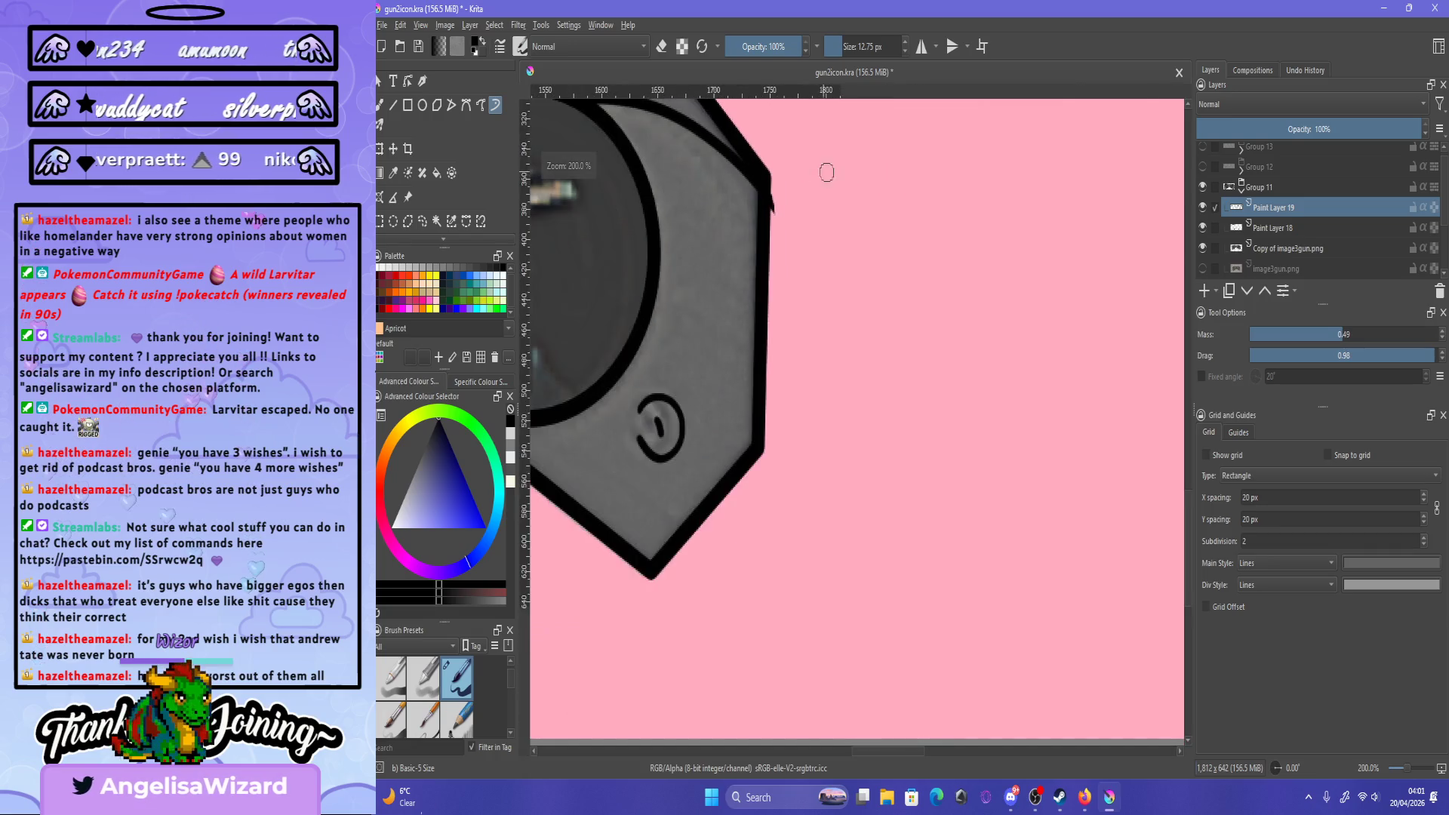
key(e)
scroll(776, 223, down, 2)
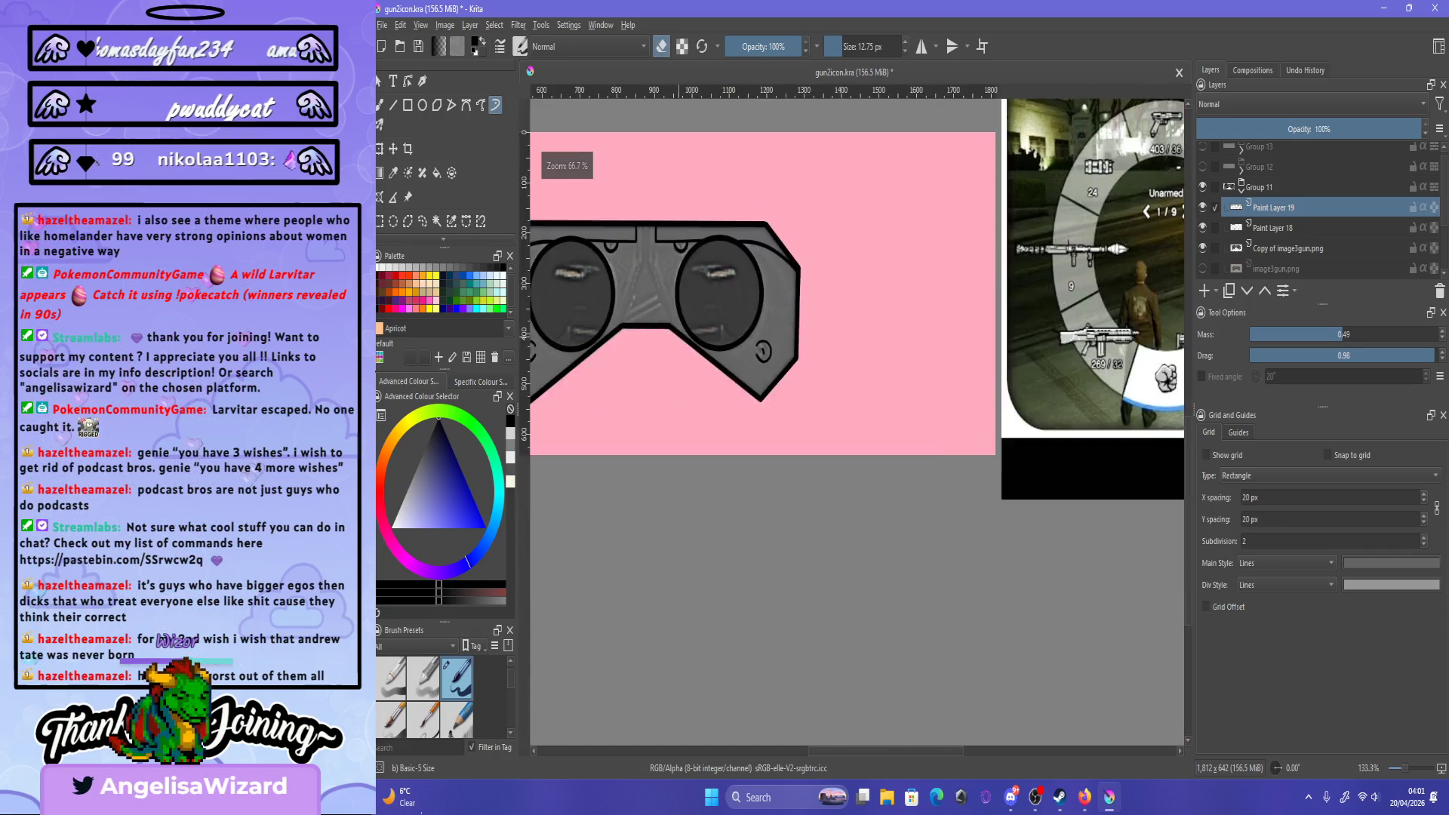
scroll(776, 223, up, 1)
- Freehand-select the right screw and transform it slightly up-left with a small tilt
key(ctrl+r)
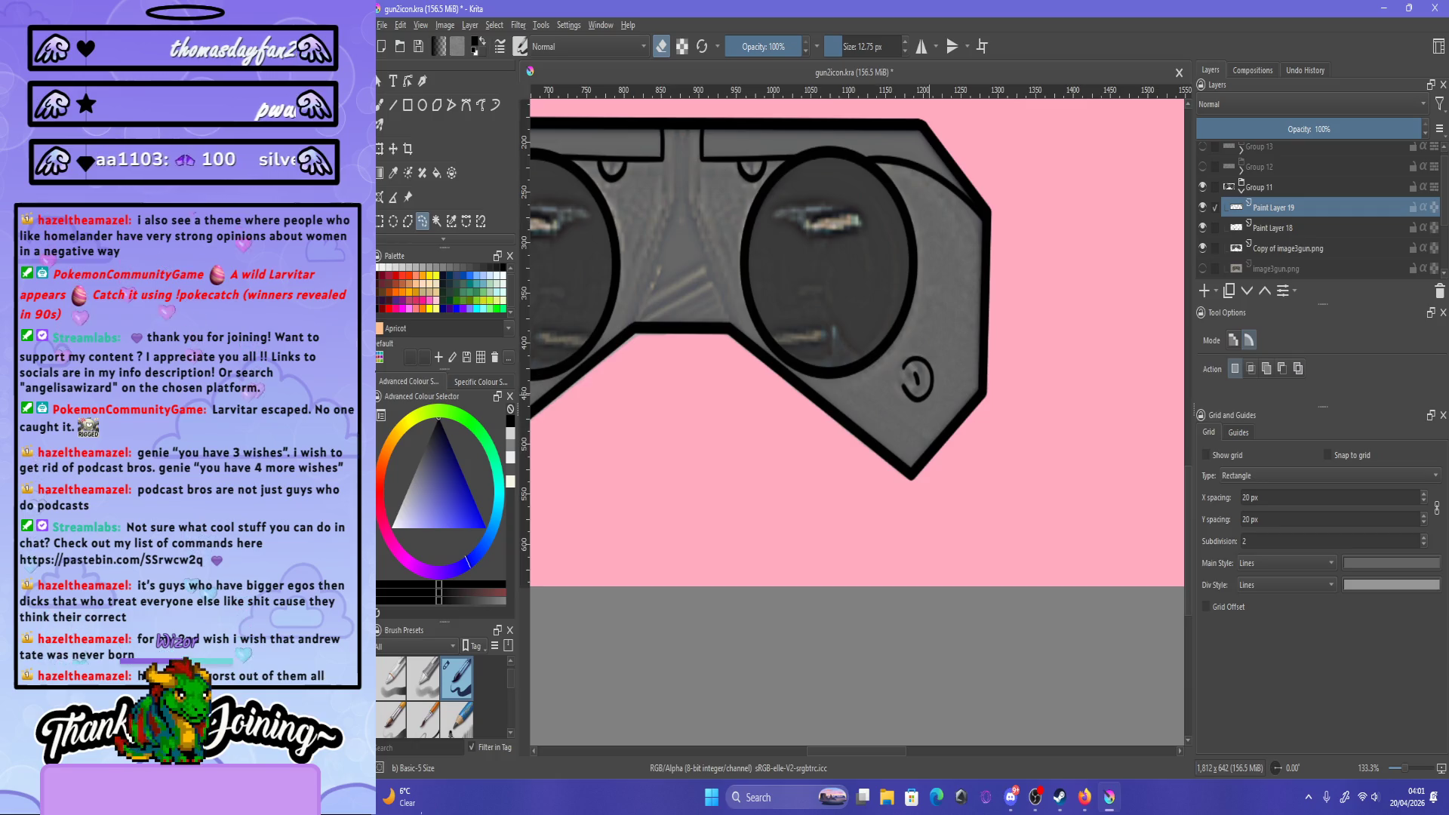
scroll(928, 376, up, 2)
drag(952, 329, 968, 315)
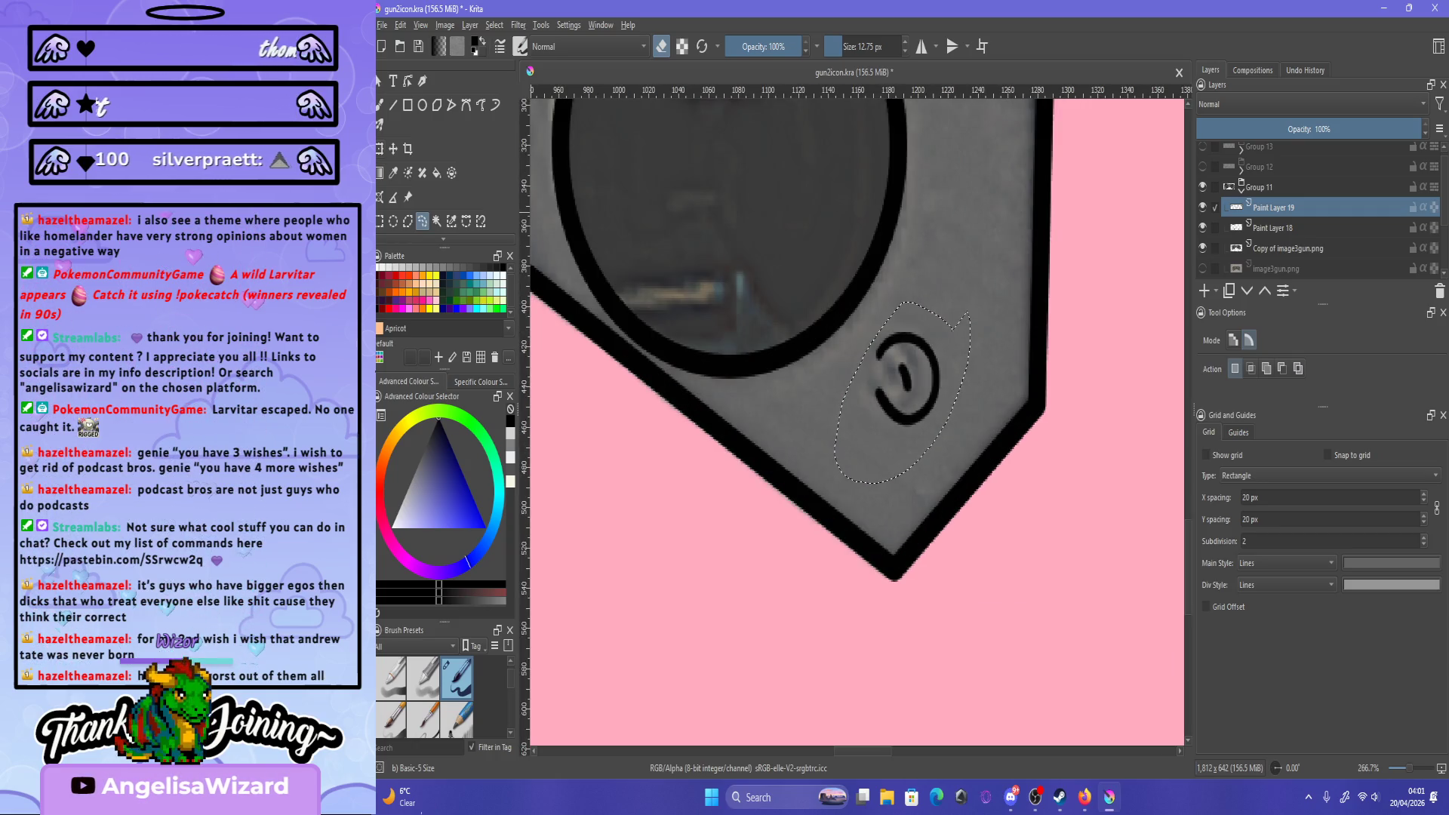
key(ctrl+t)
drag(906, 378, 894, 370)
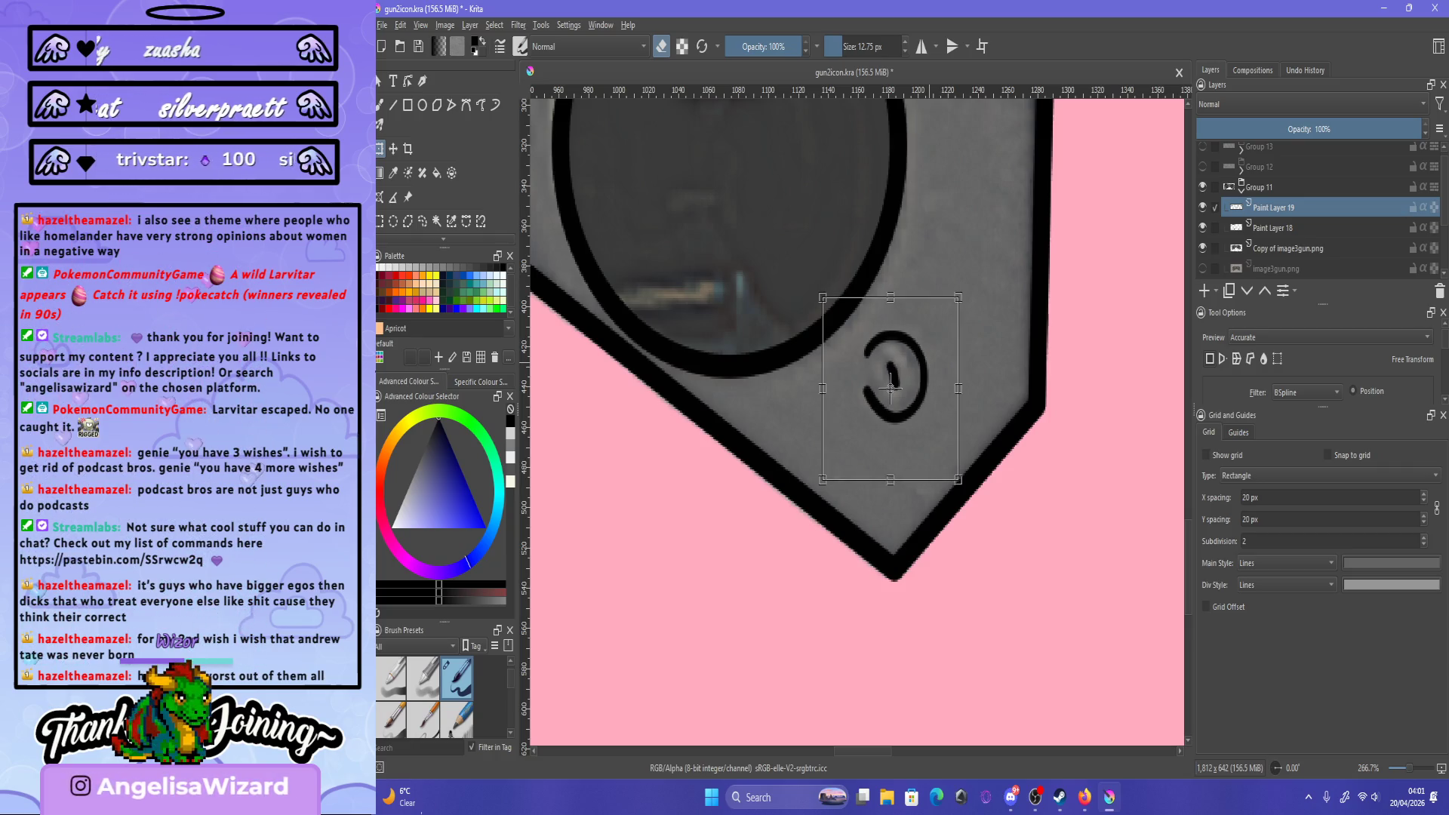
drag(891, 387, 888, 386)
key(Return)
- Zoom out to view the whole goggles and return to the freehand brush
key(1)
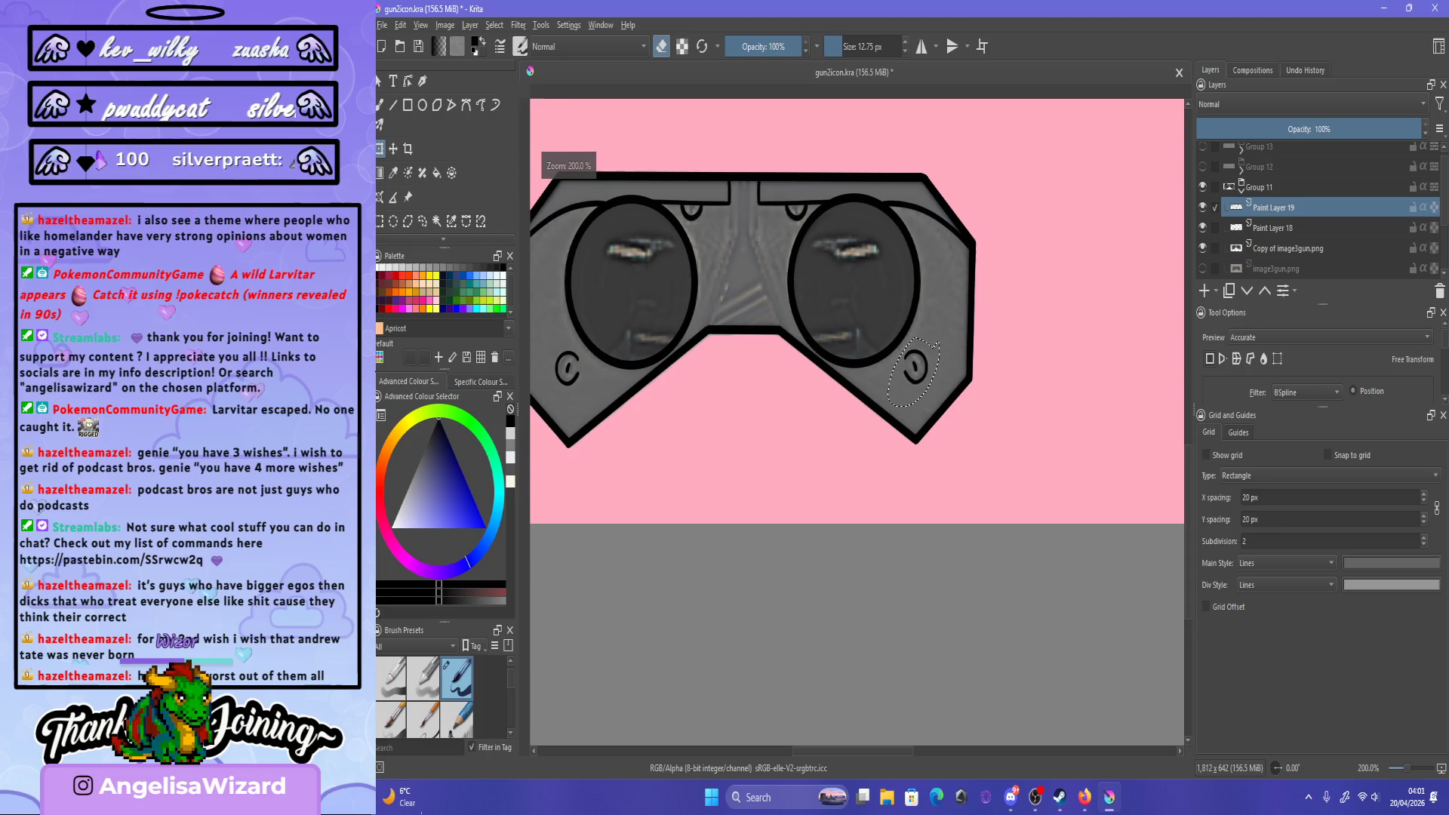
key(minus)
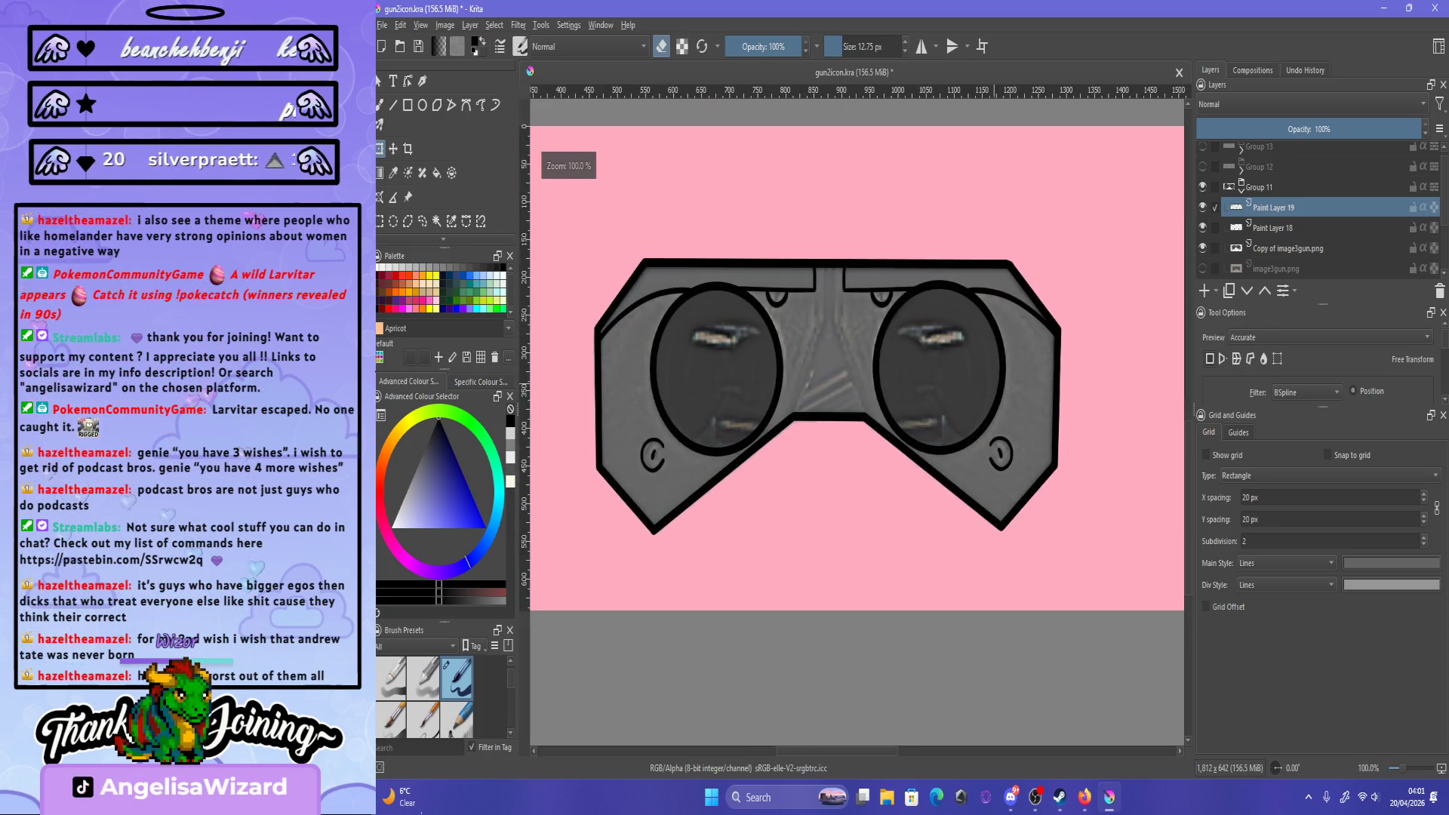
key(b)
key(plus)
key(plus)
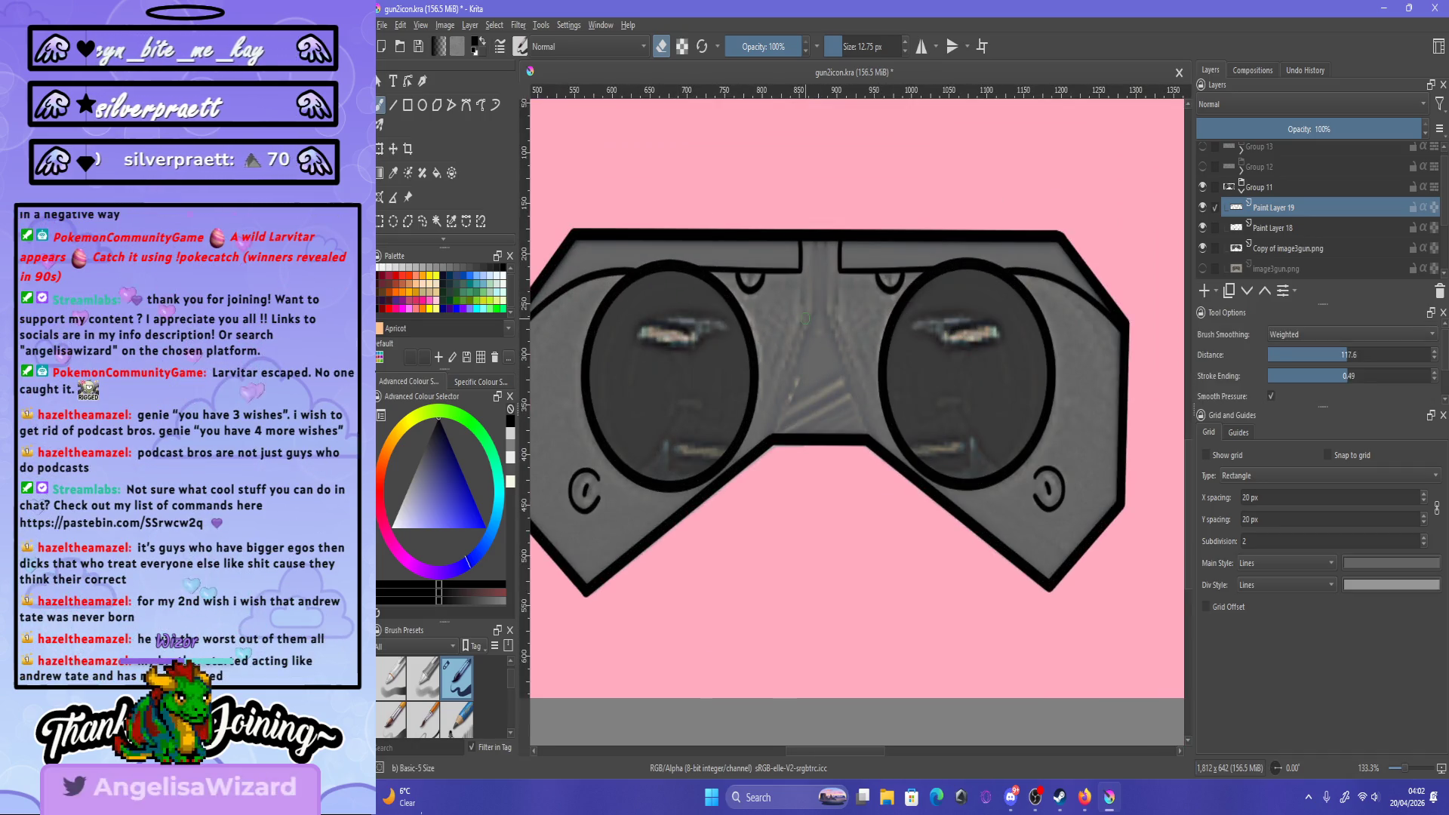
- Paint mirrored diagonal black lines forming a tapered bridge between the lenses, then disable mirroring
key(plus)
key(plus)
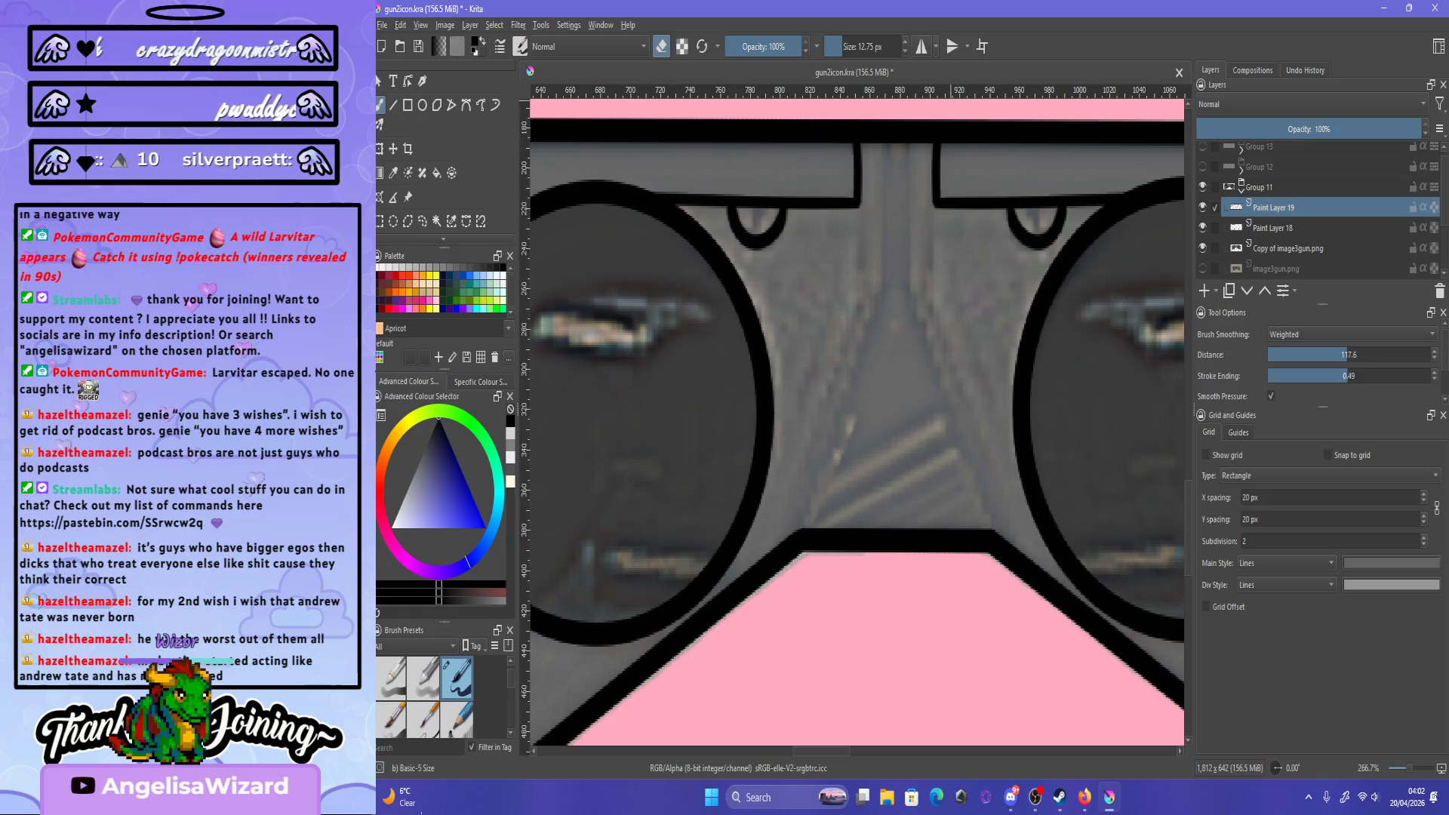
click(921, 46)
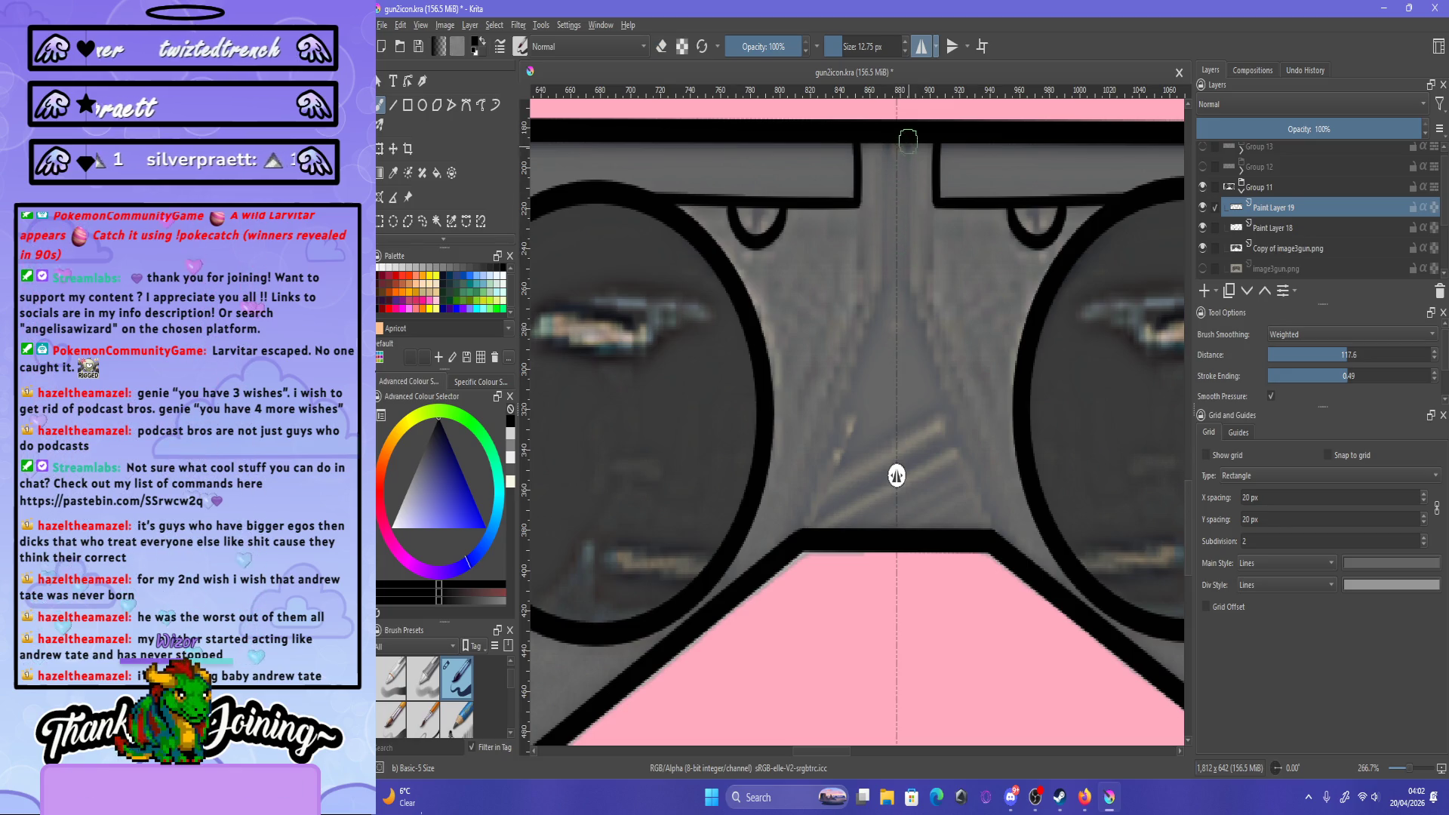
drag(907, 140, 909, 286)
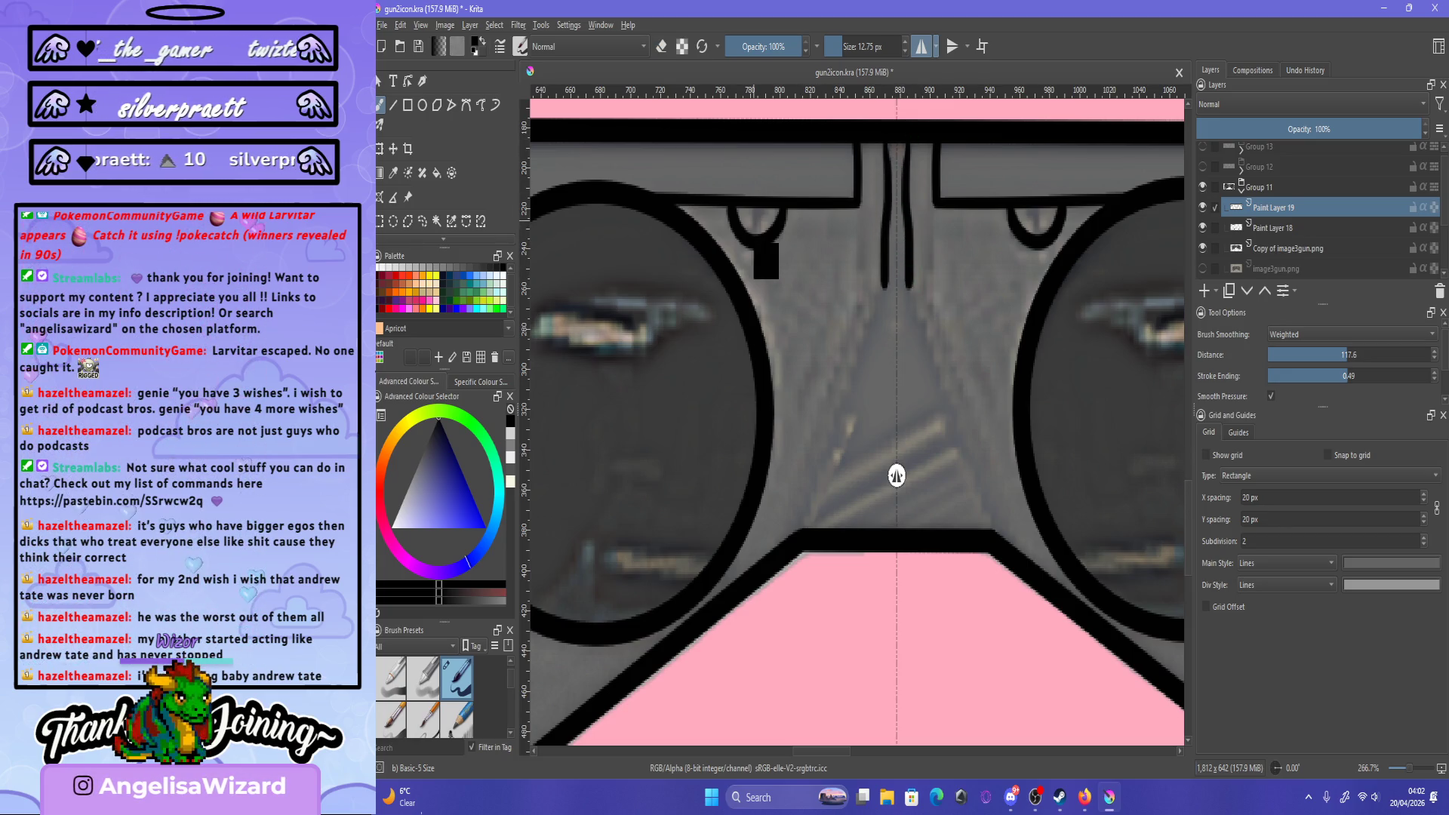
click(495, 104)
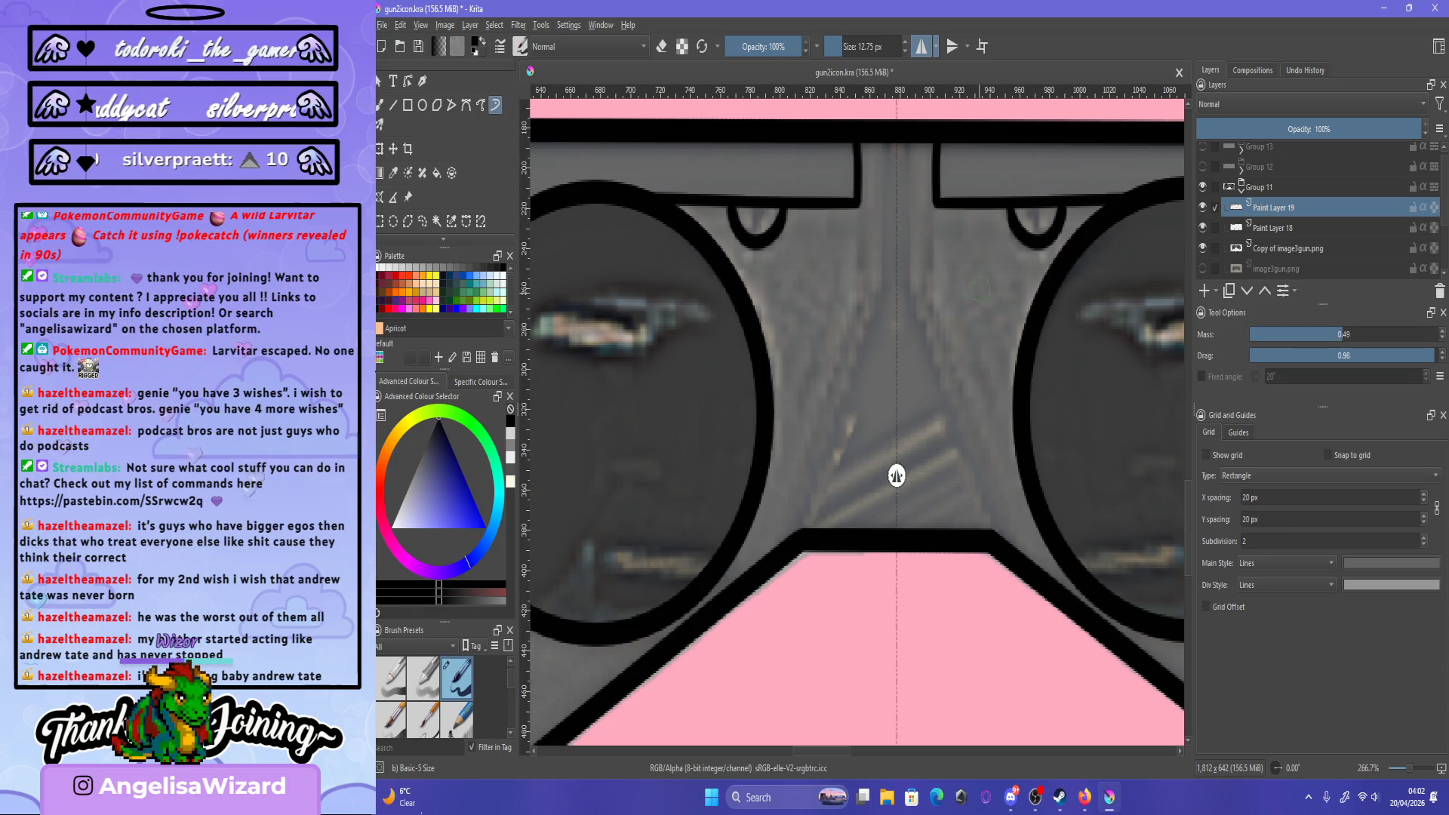
drag(904, 294, 907, 222)
key(ctrl+z)
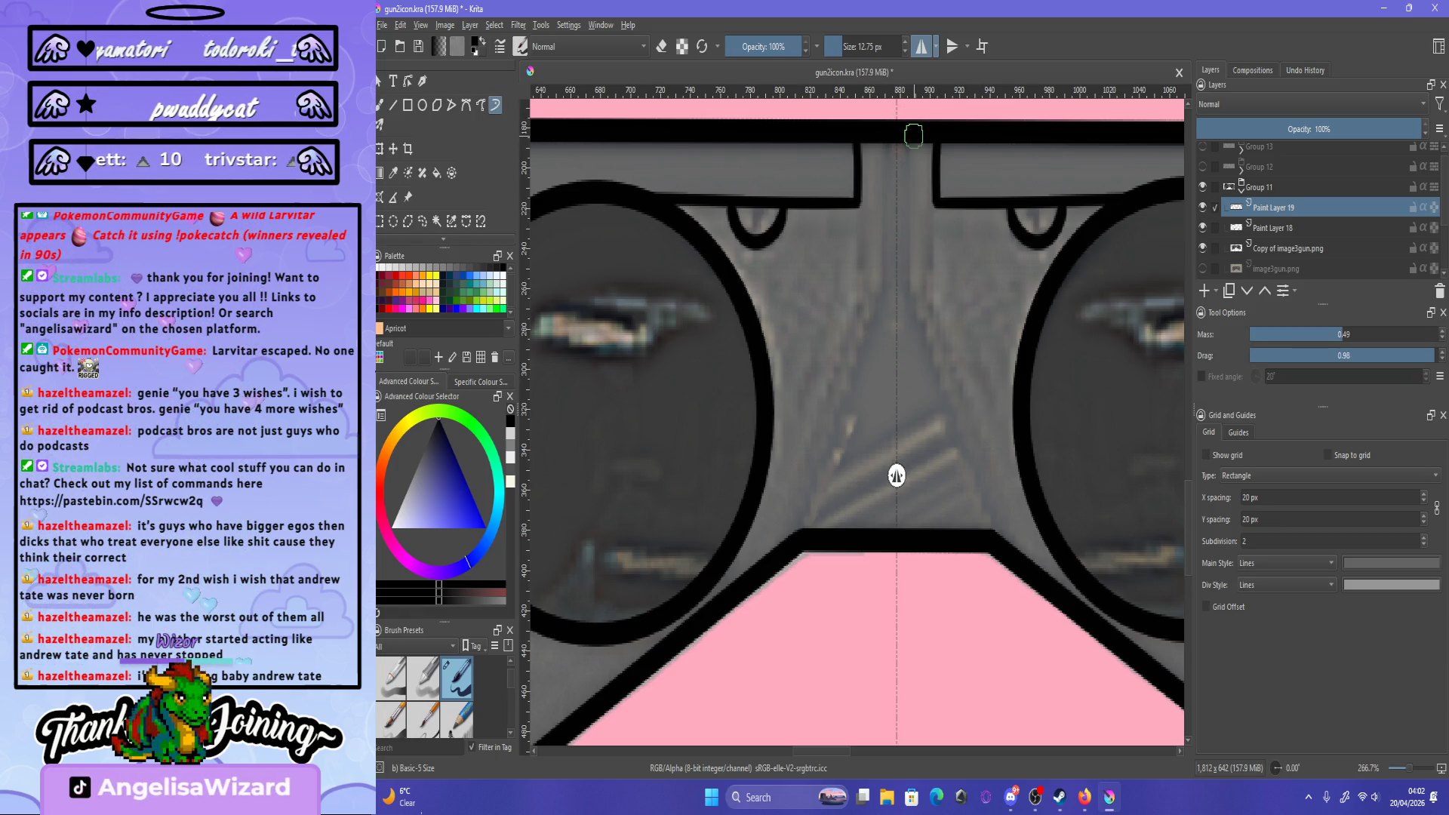
mouse_move(913, 125)
mouse_down()
mouse_move(911, 288)
mouse_move(989, 551)
mouse_up()
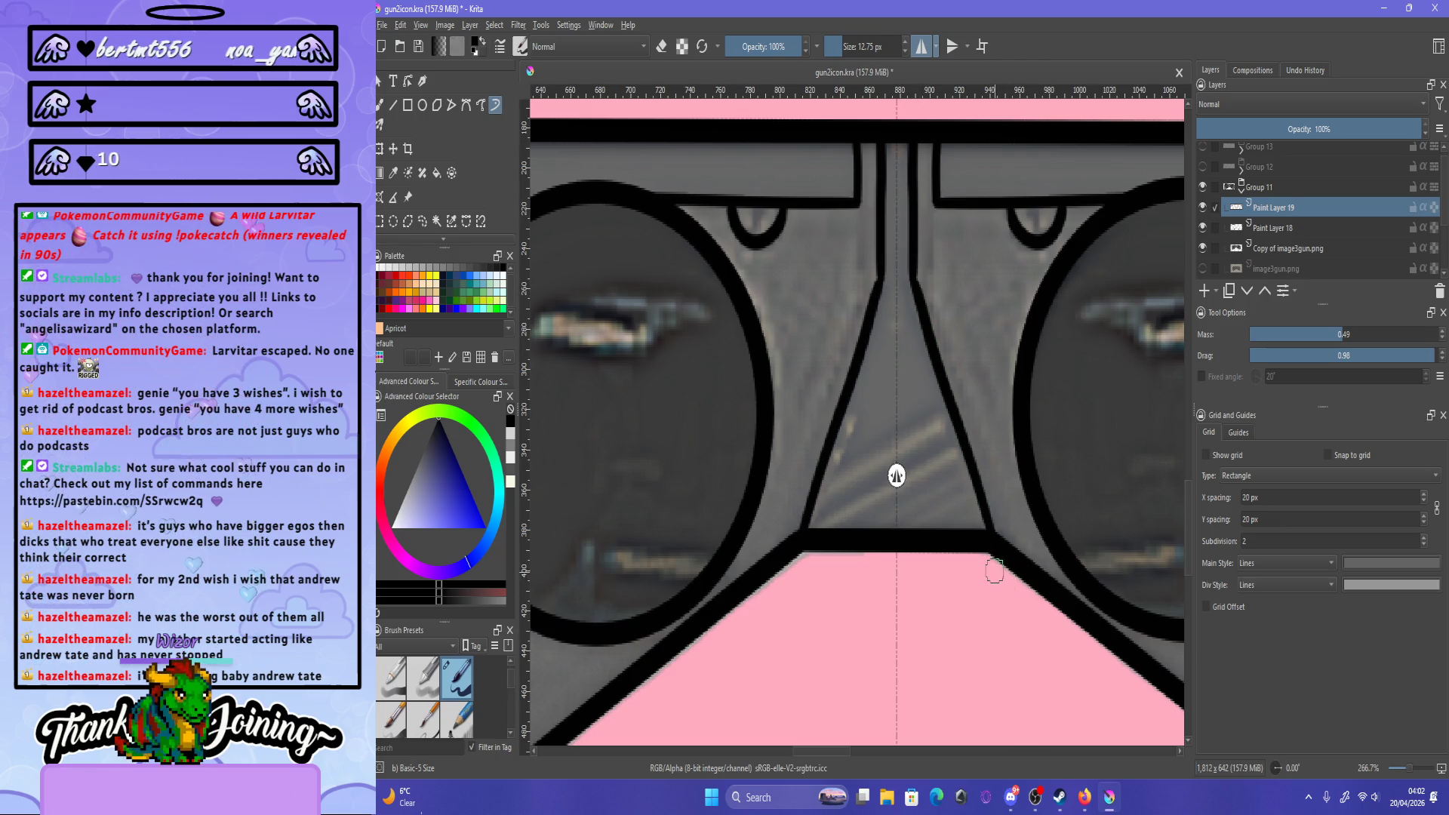
click(921, 46)
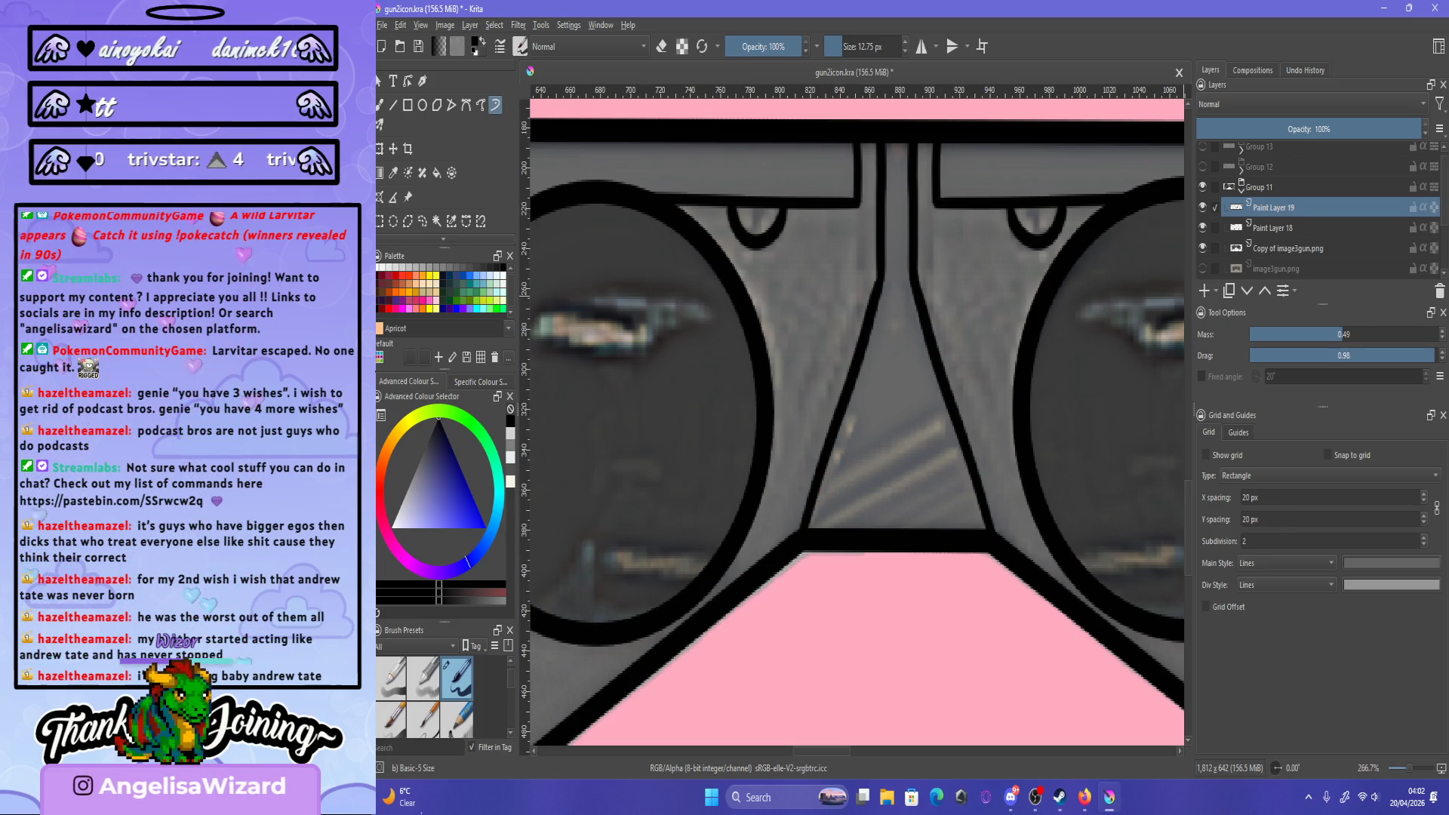
- Toggle the photo, outline and grey copy layers on and off to compare them
click(1202, 268)
click(1202, 207)
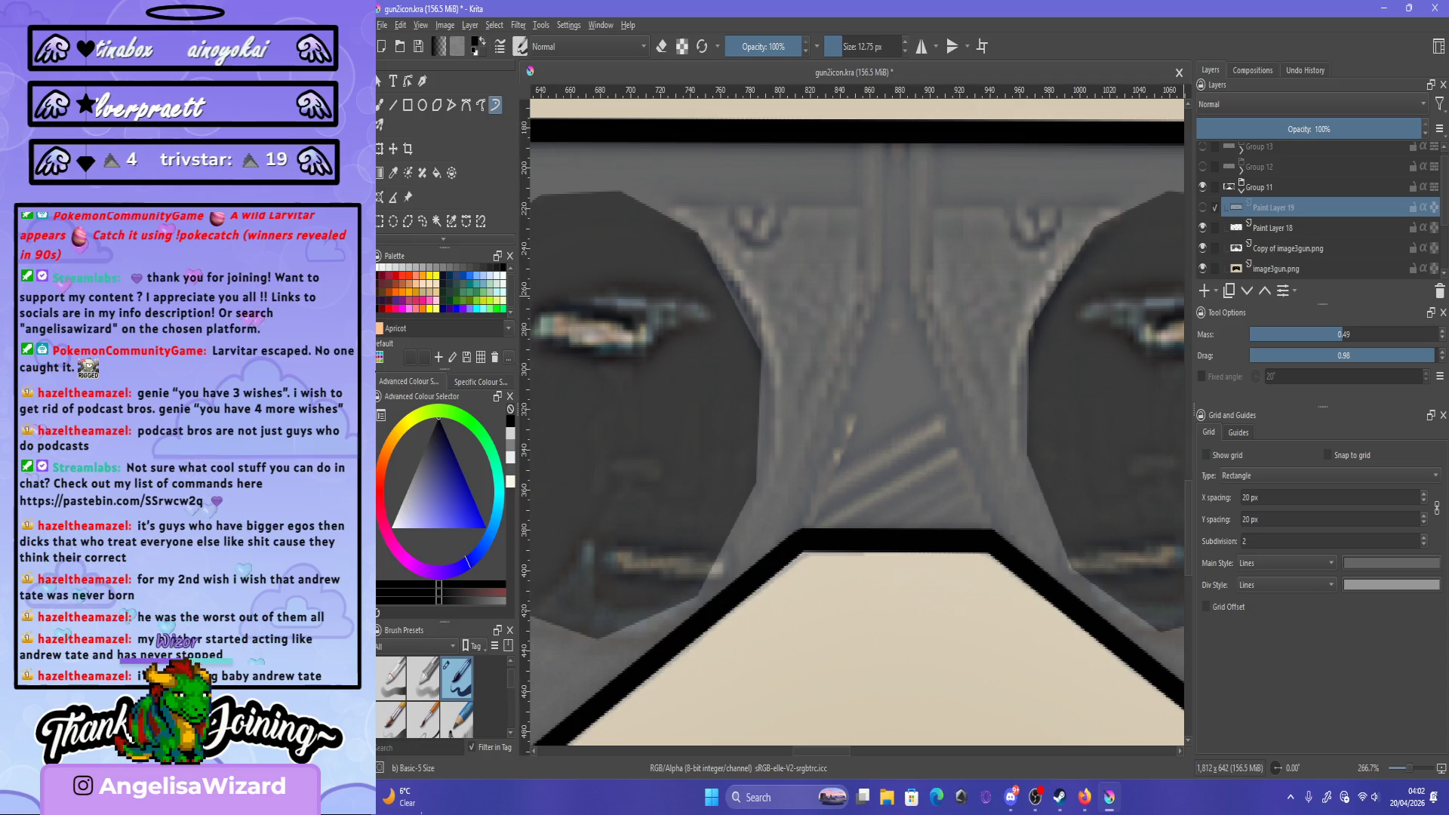
click(1201, 207)
click(1202, 248)
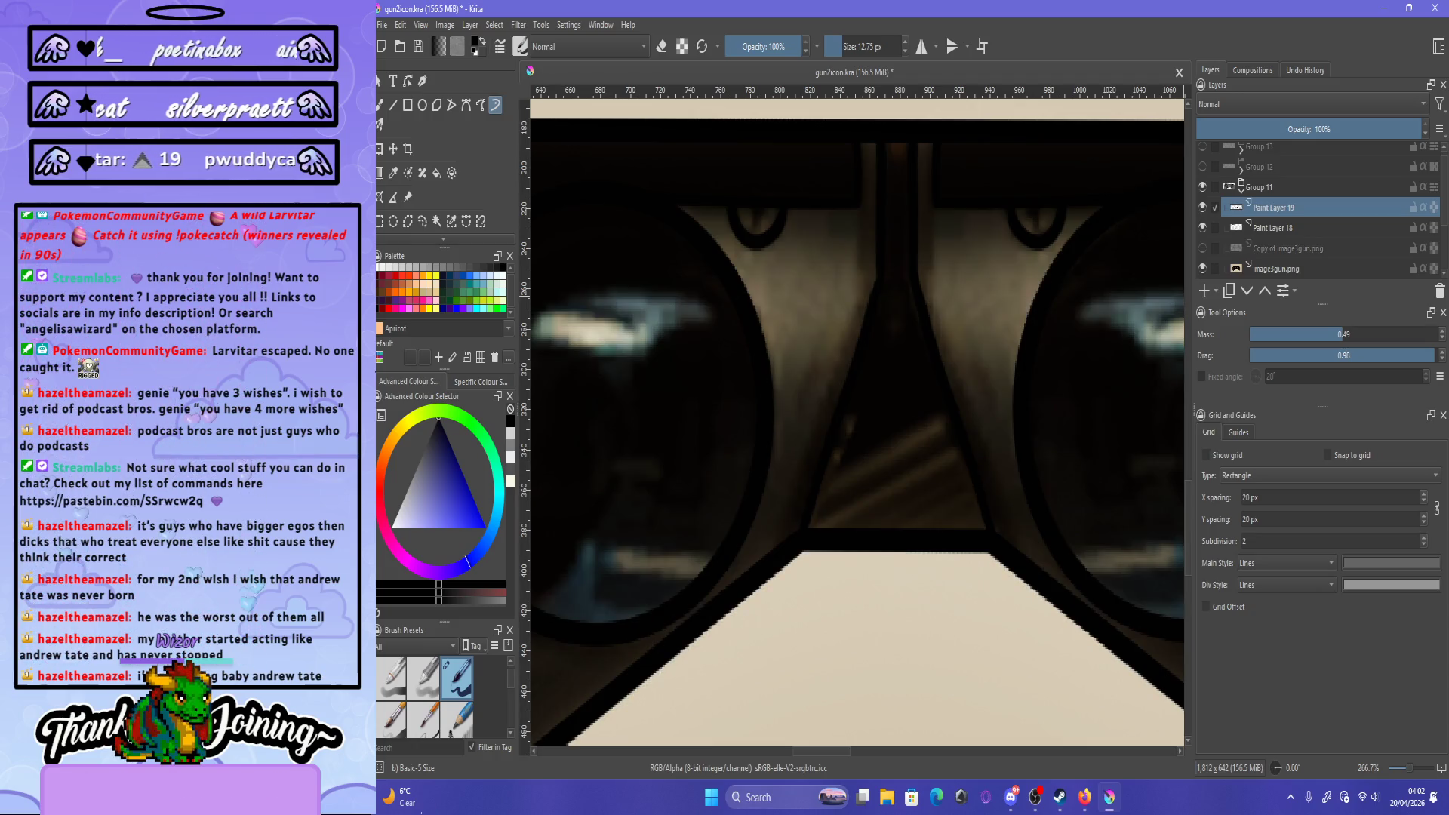
click(1202, 247)
click(1202, 248)
click(1202, 247)
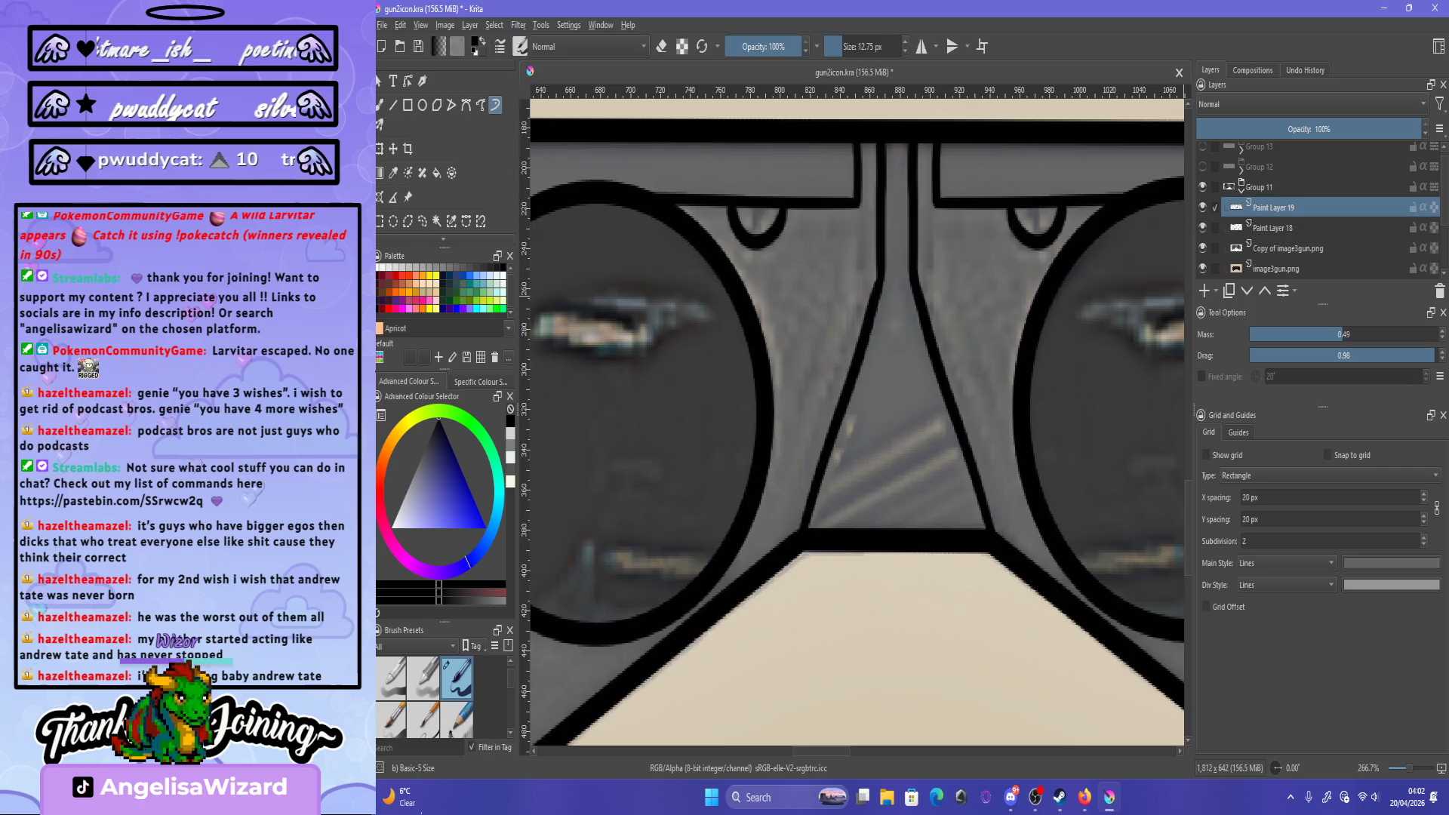
click(1202, 268)
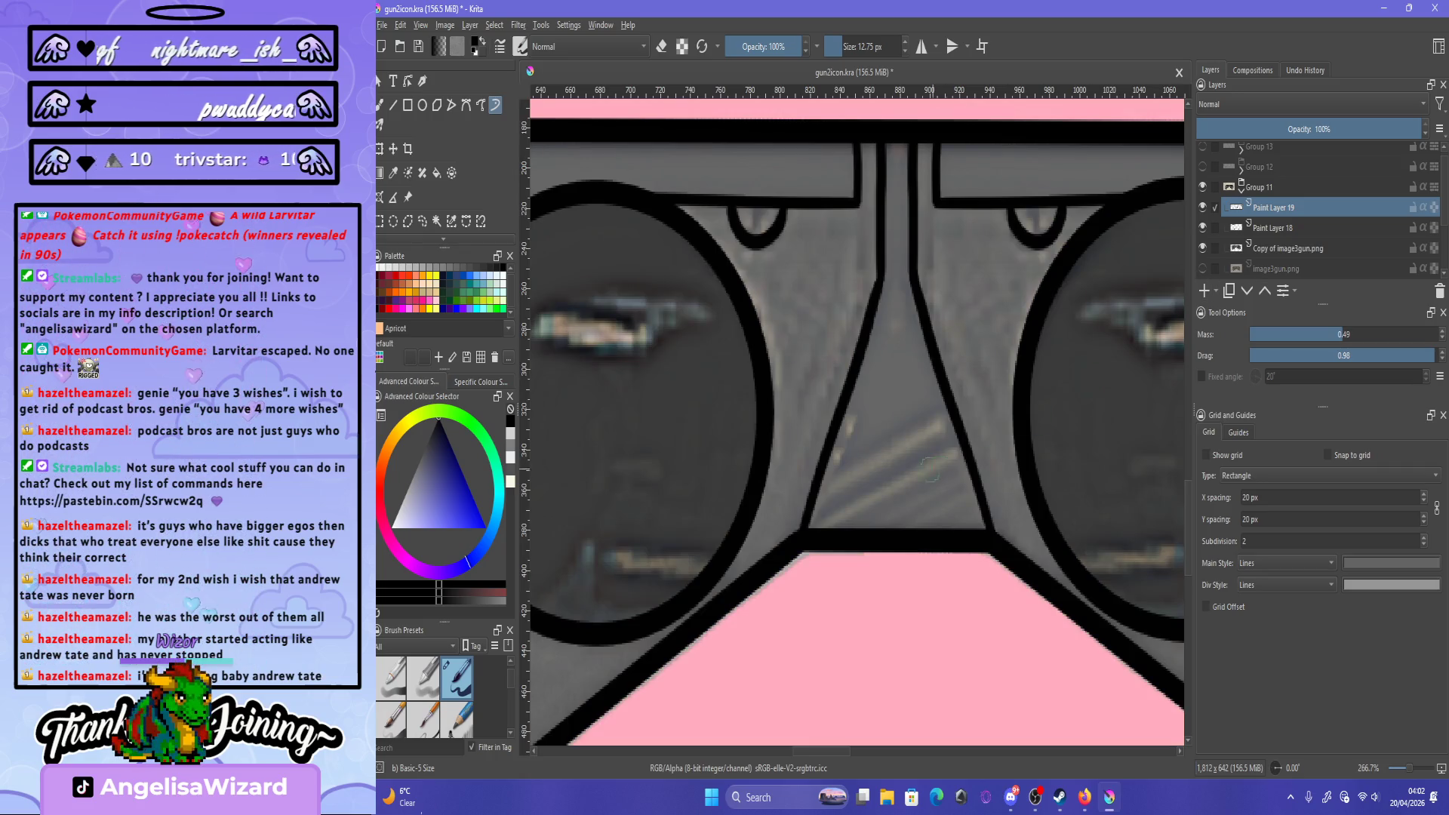
scroll(921, 472, down, 5)
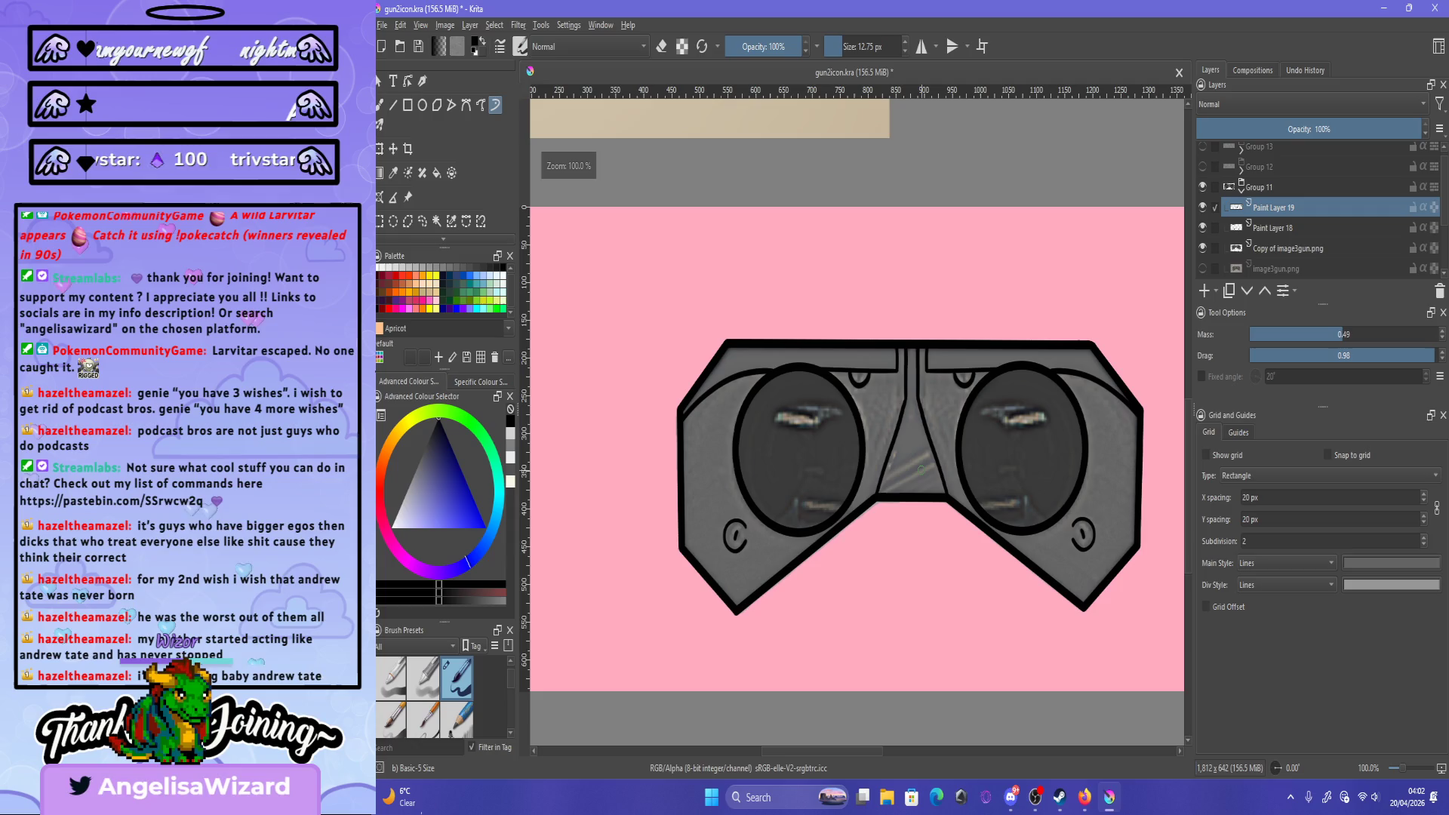
scroll(921, 472, up, 5)
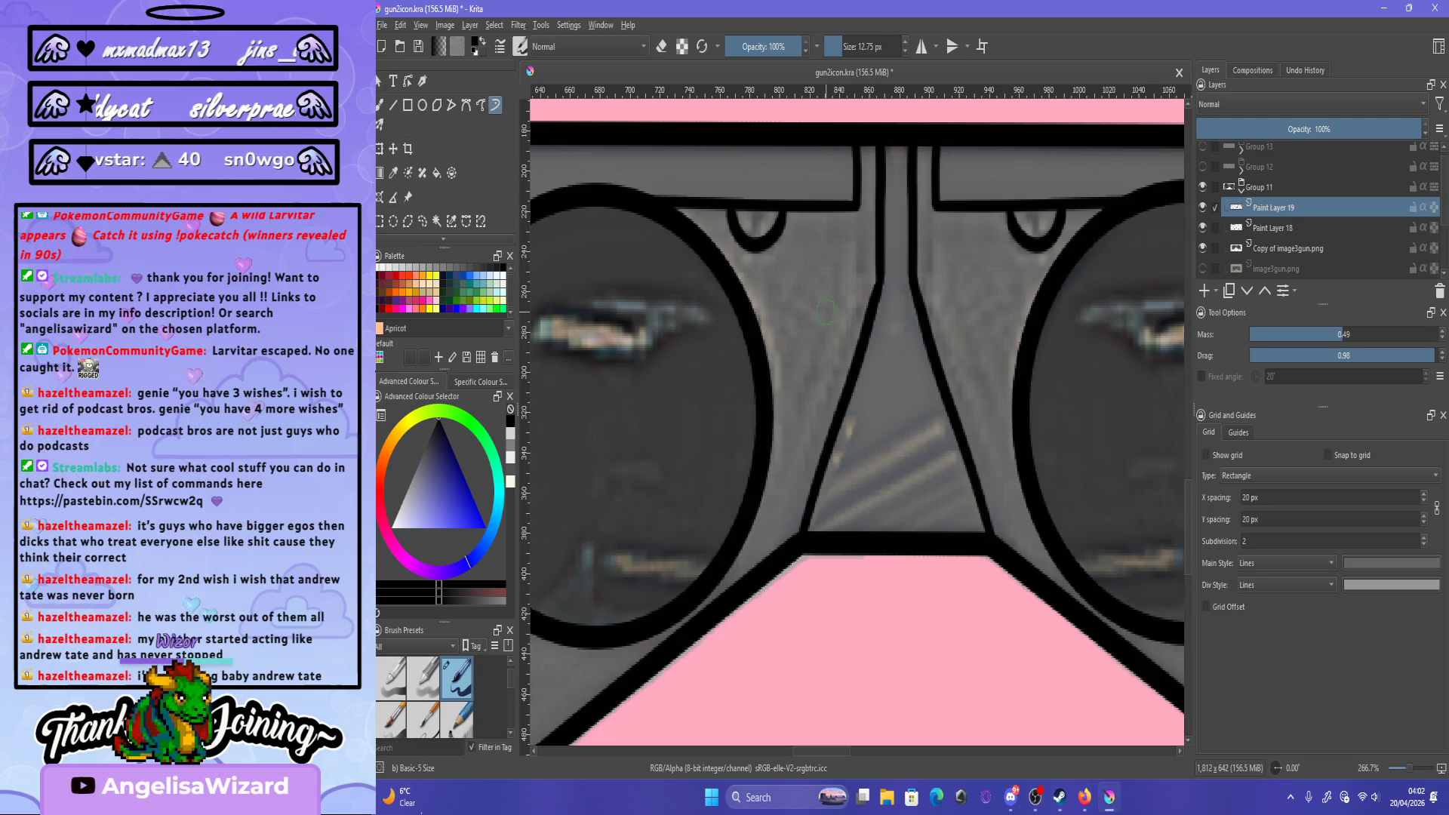
scroll(825, 311, down, 4)
scroll(824, 330, up, 2)
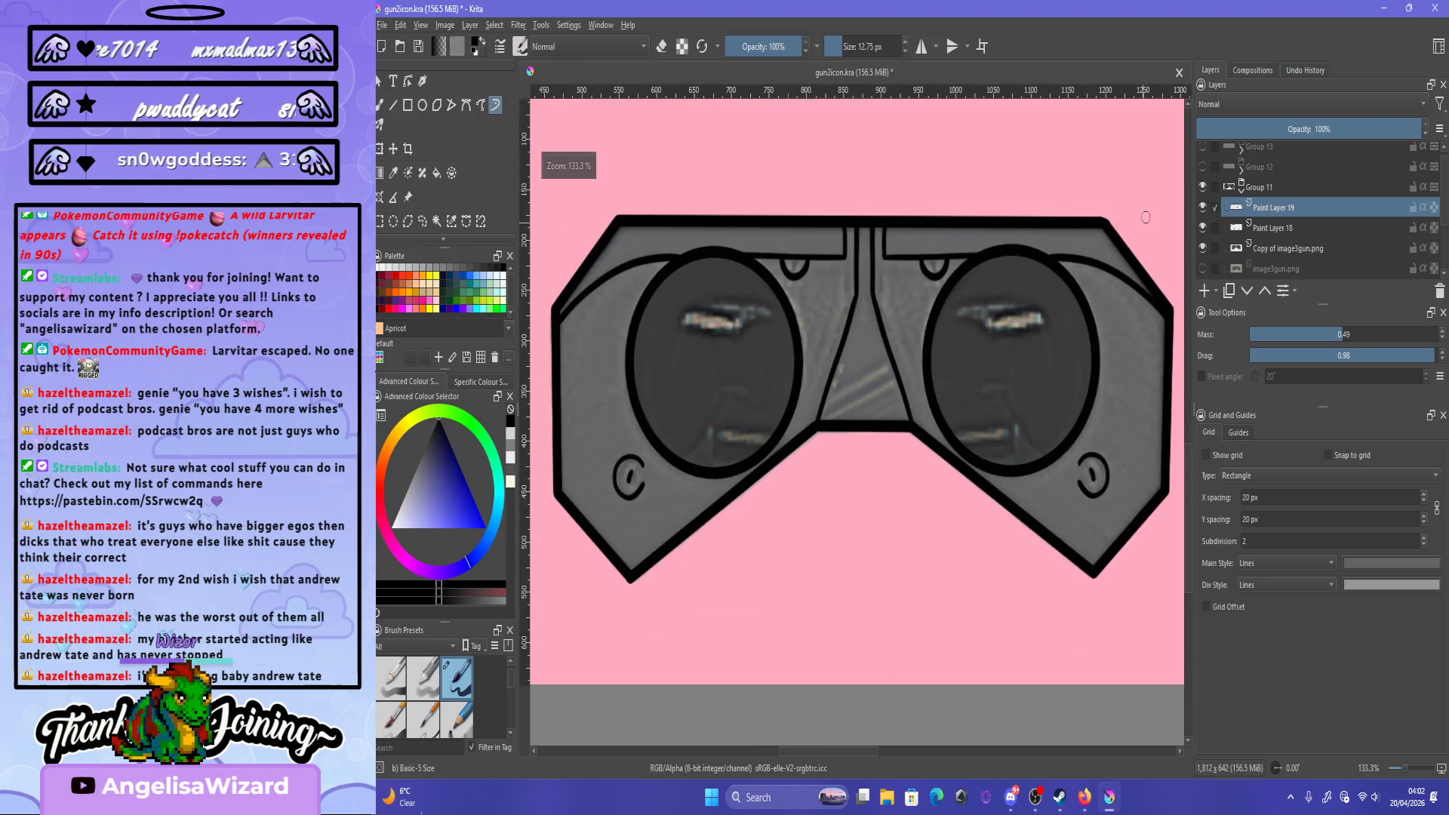
- Show the photo and Copy of image3gun.png, make the copy active, and pick Freehand Selection
click(1202, 247)
click(1201, 268)
click(1202, 228)
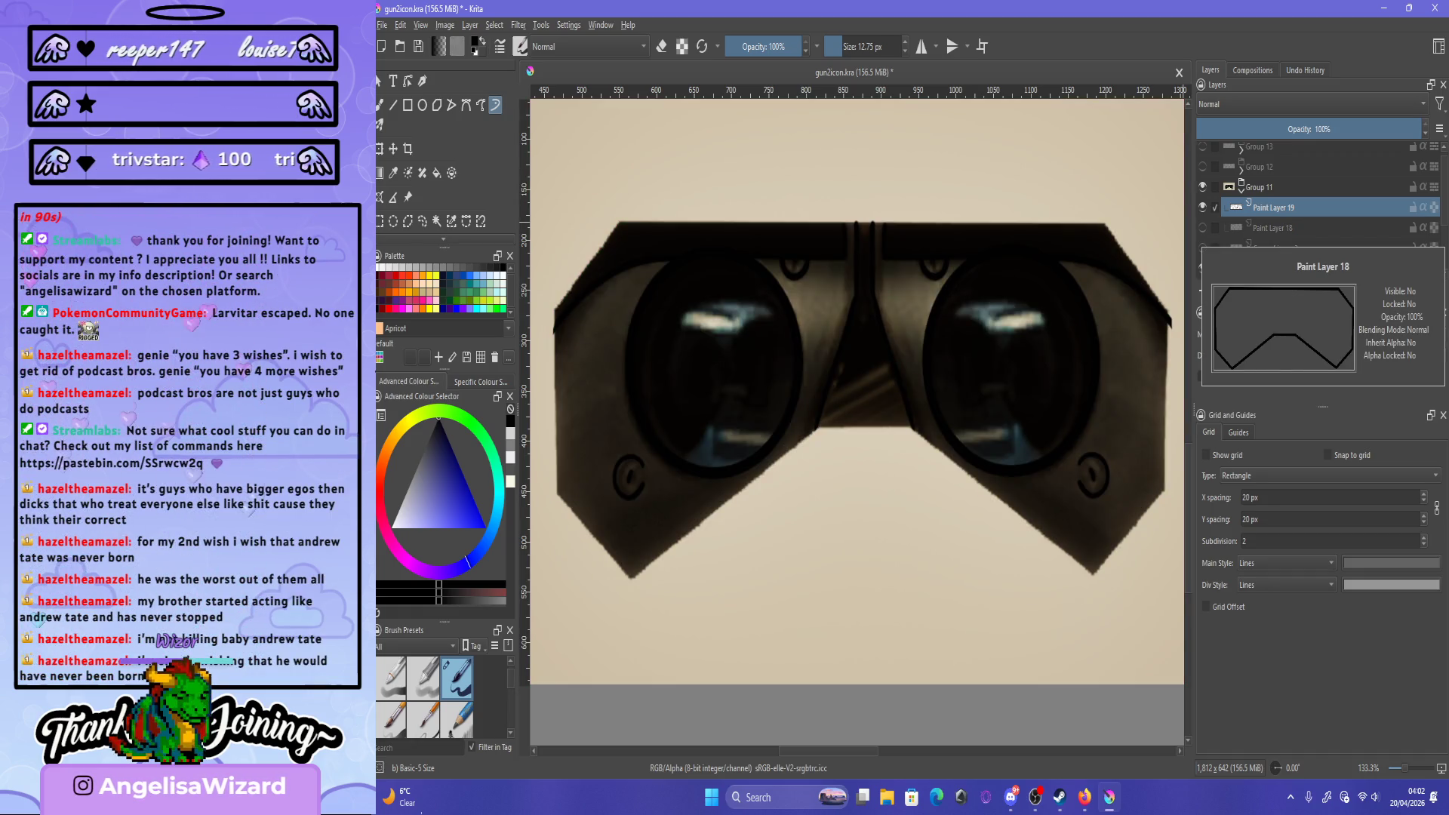
click(1202, 227)
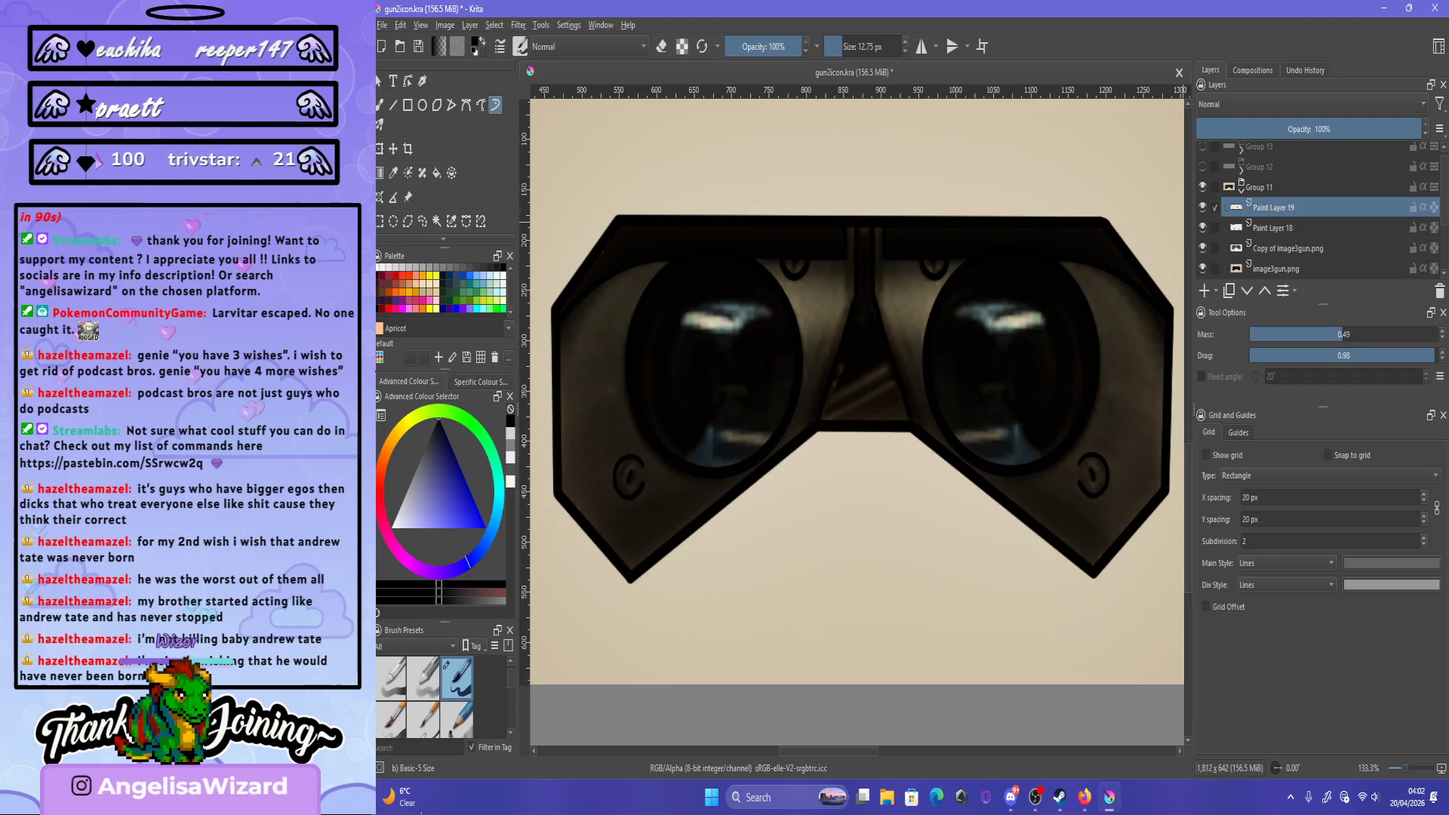
click(1202, 247)
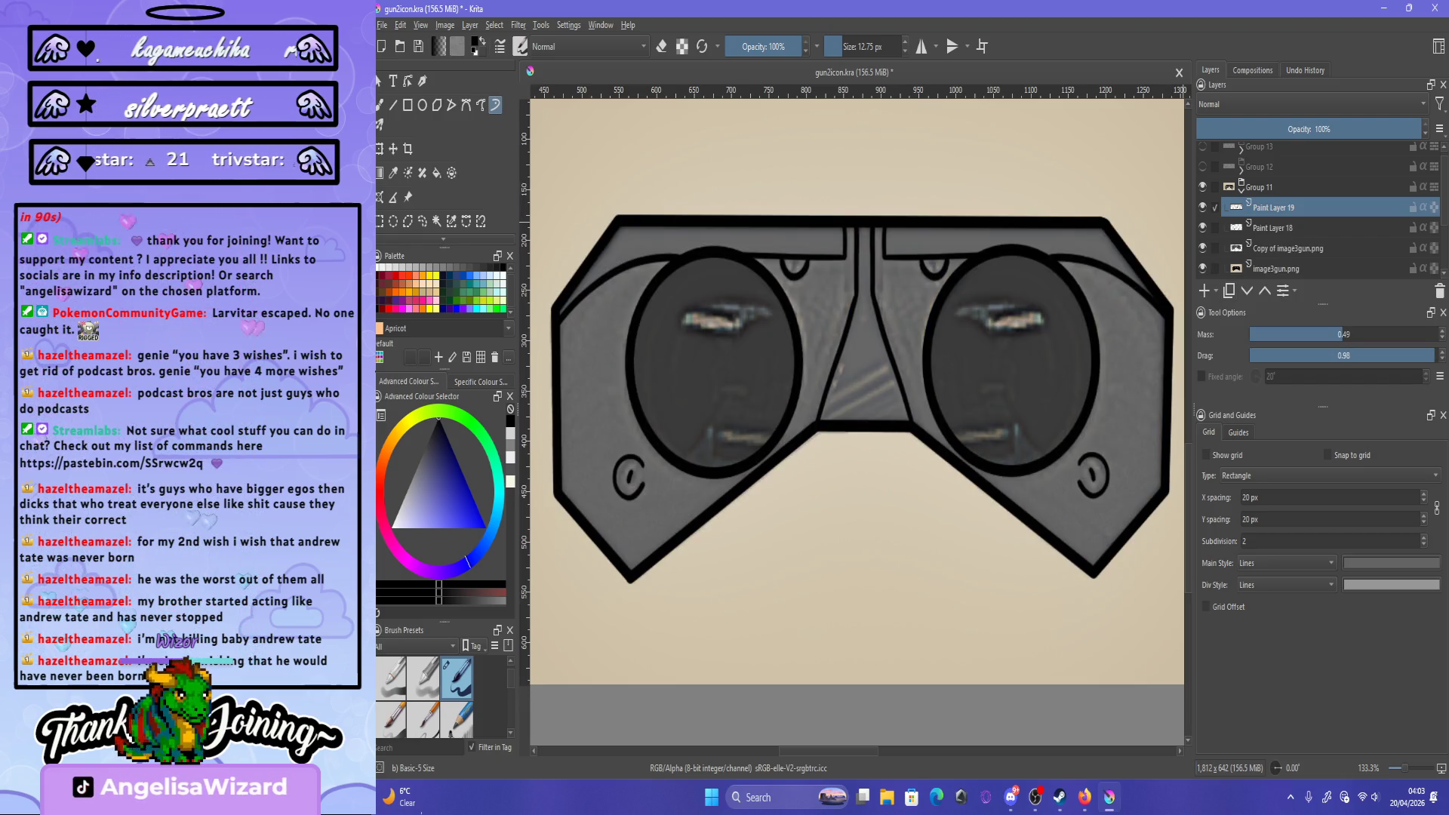
click(1283, 247)
click(1202, 247)
click(1202, 247)
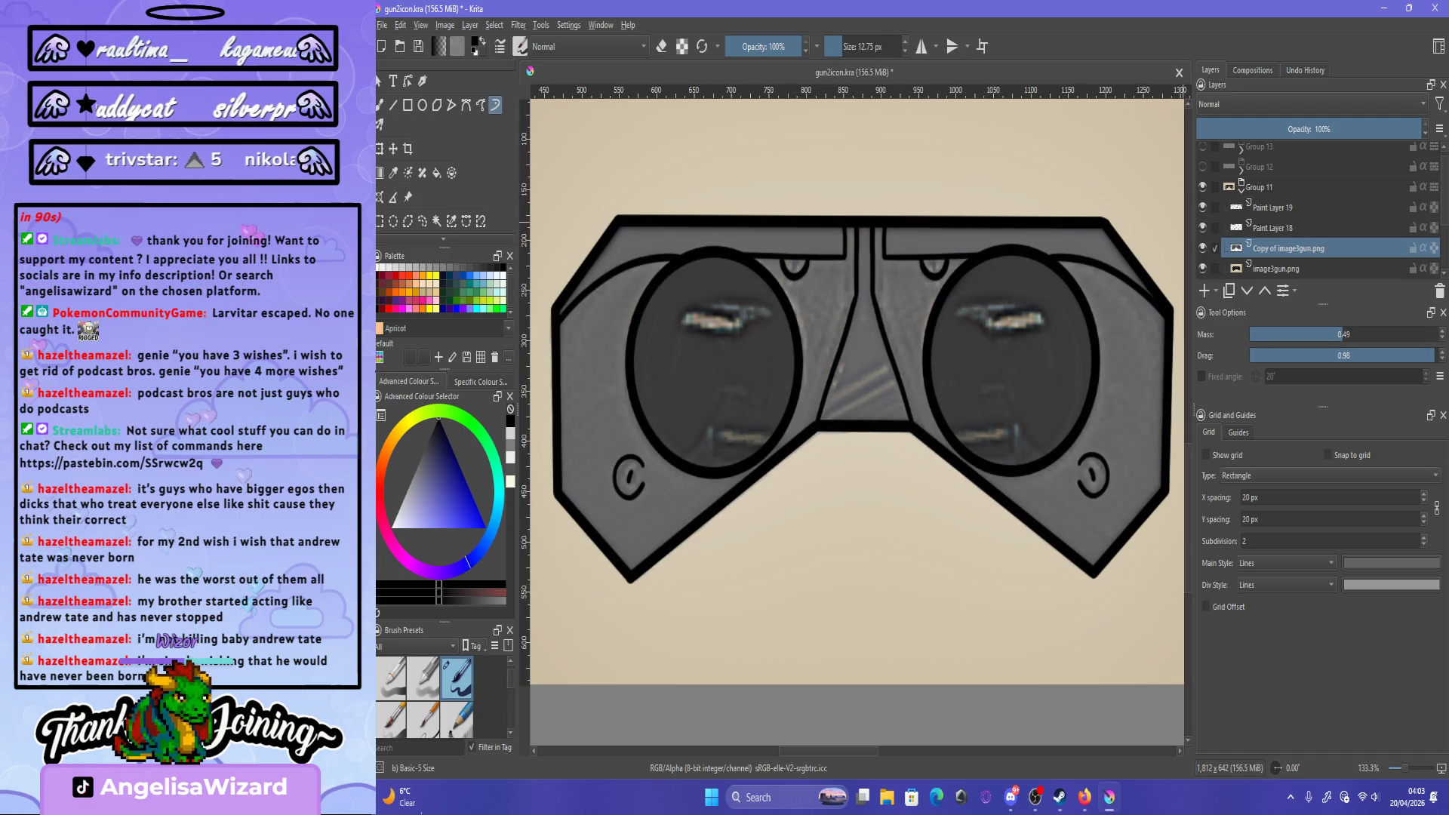
scroll(935, 256, down, 5)
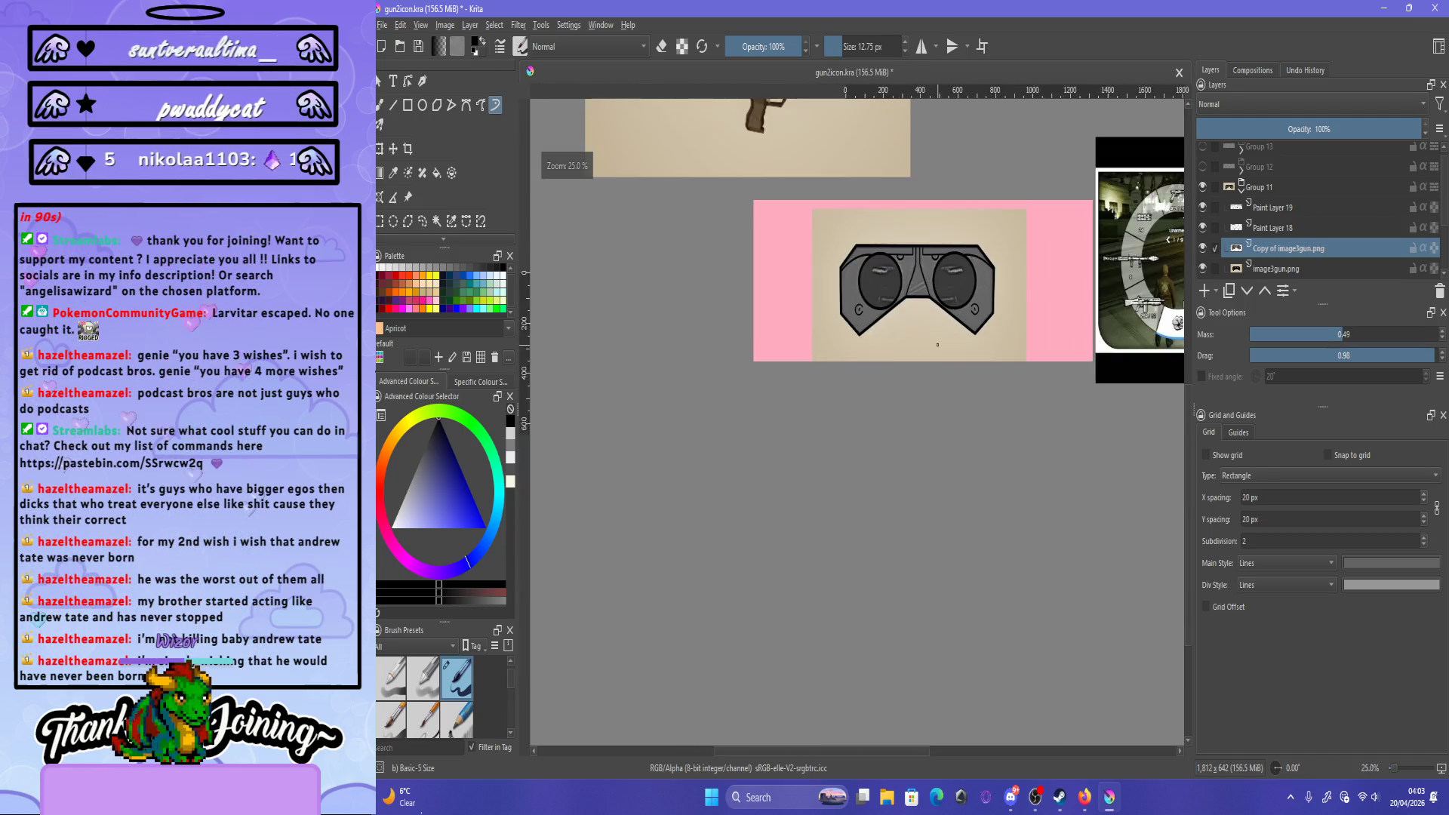
scroll(915, 258, up, 3)
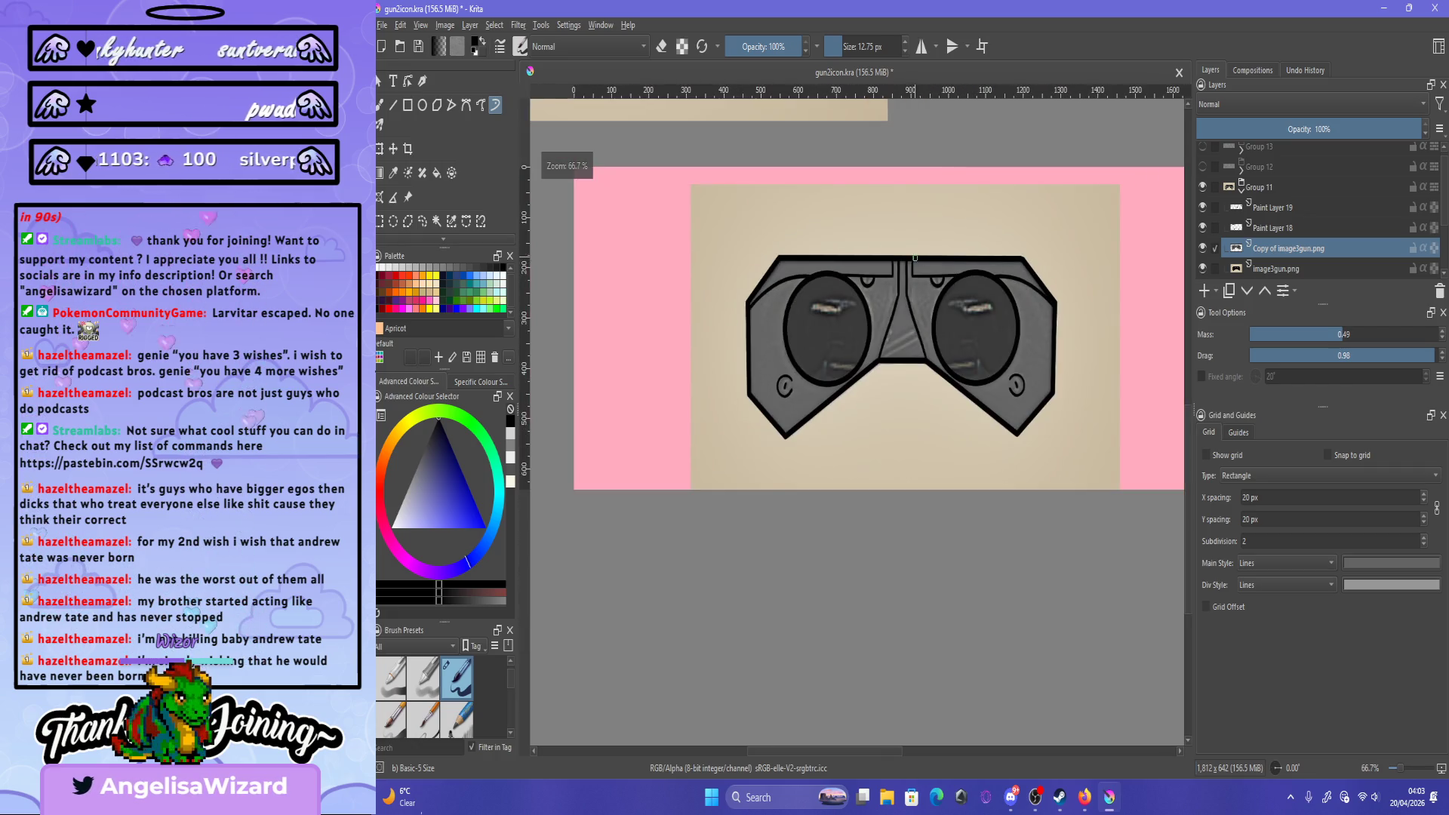
scroll(915, 258, up, 1)
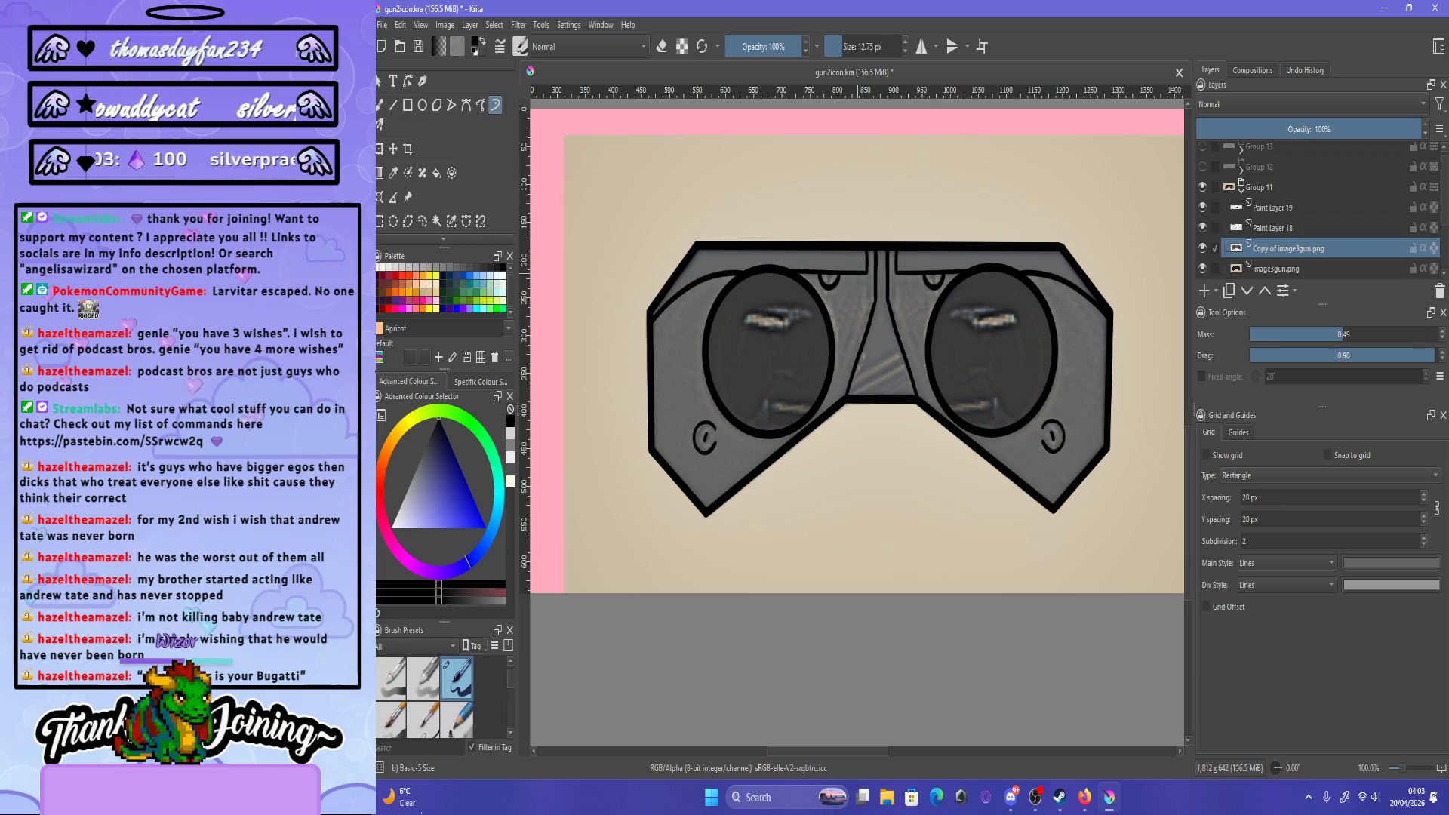
click(422, 220)
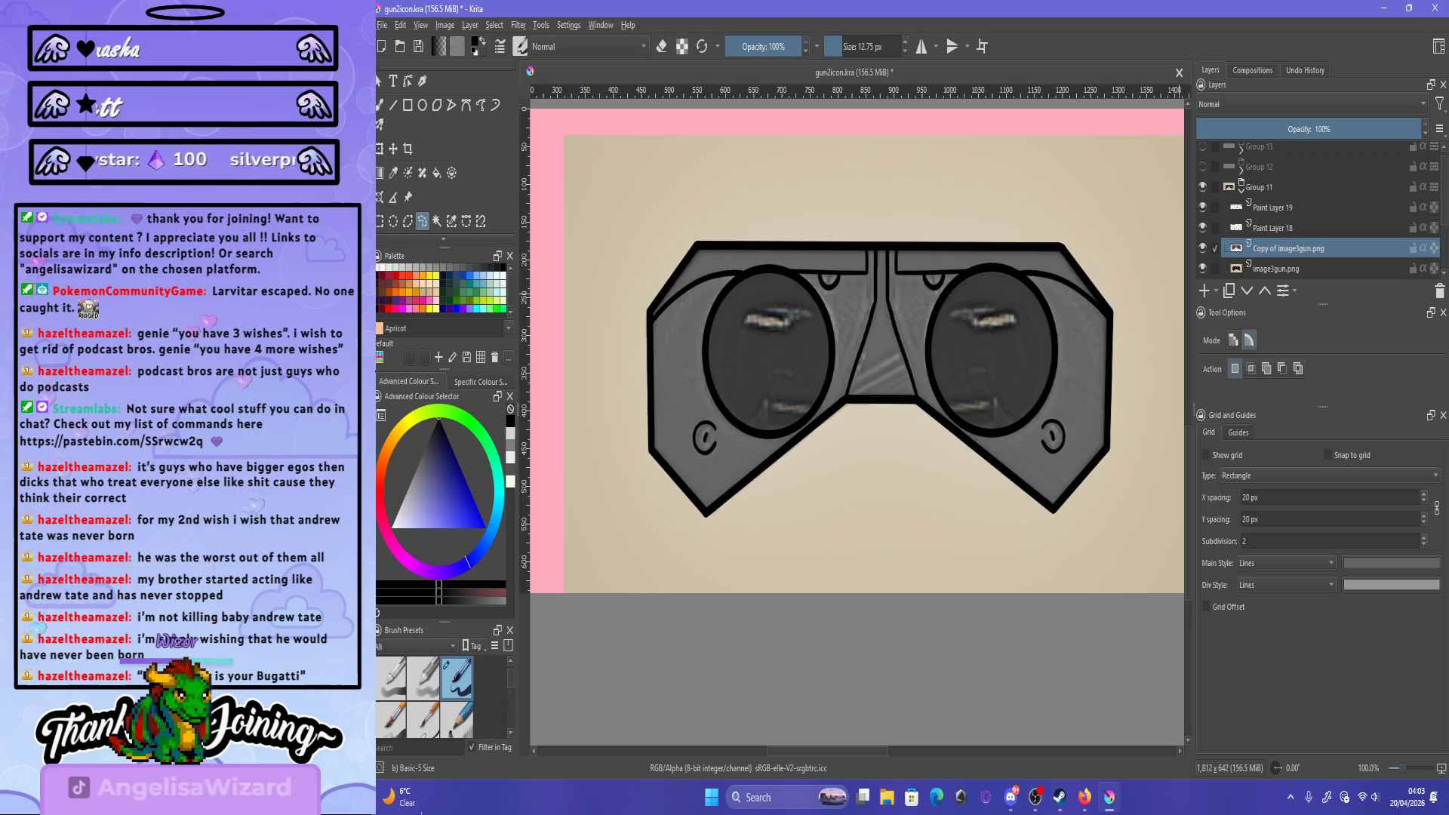
- Toggle the grey goggles copy layer off and on to compare it with the photo underneath
click(1202, 248)
click(1202, 248)
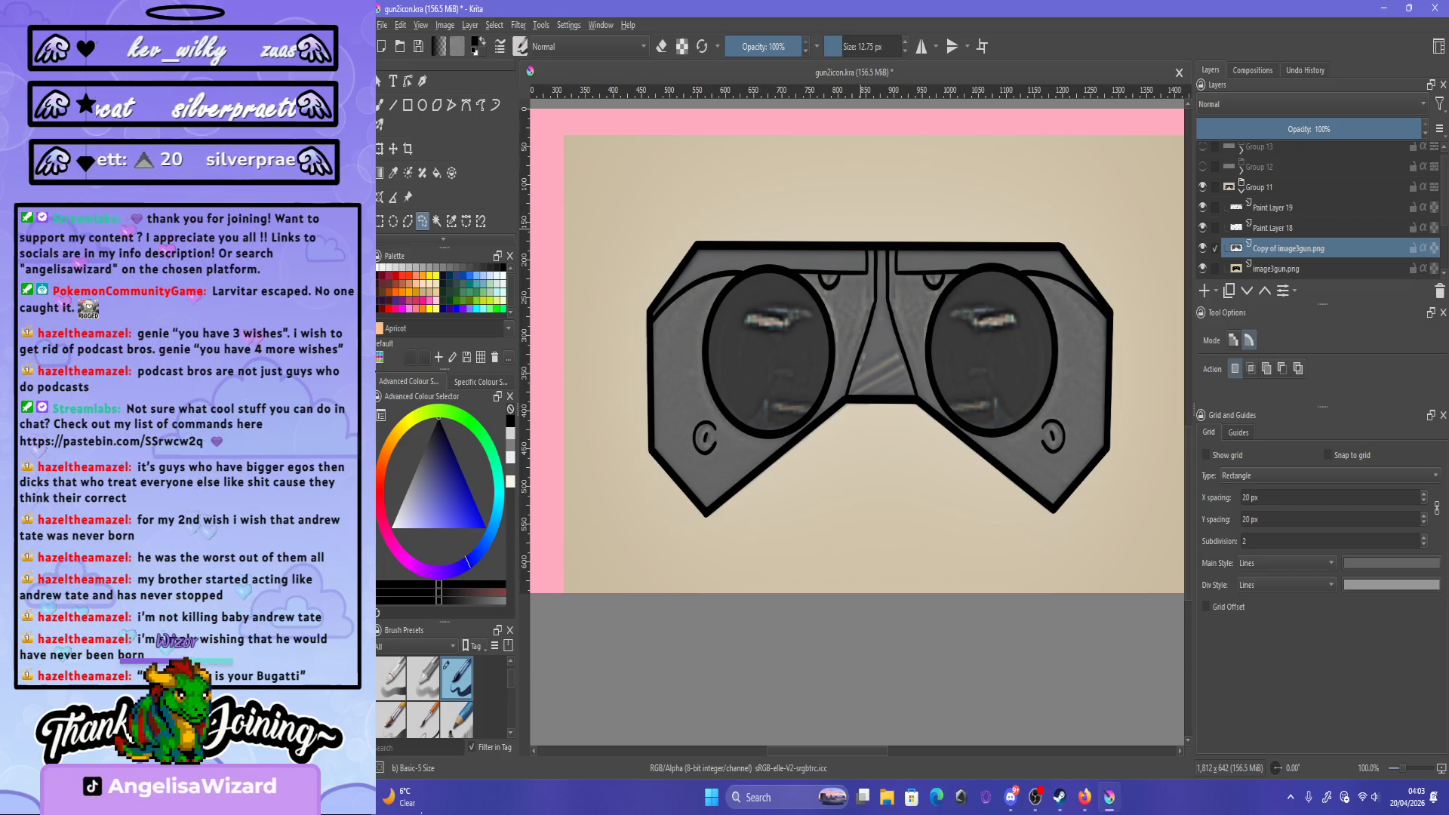
click(1201, 247)
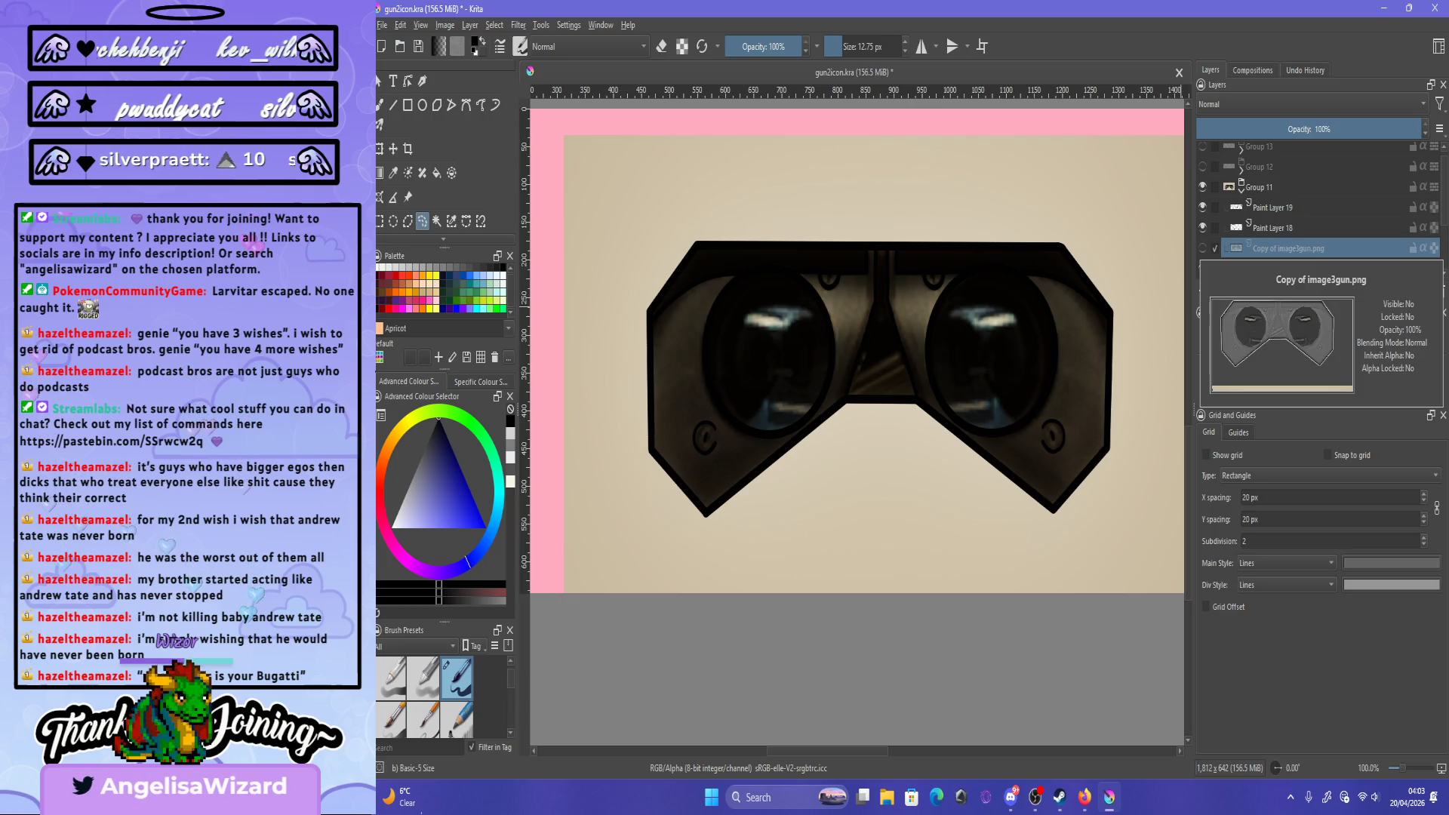
click(1202, 247)
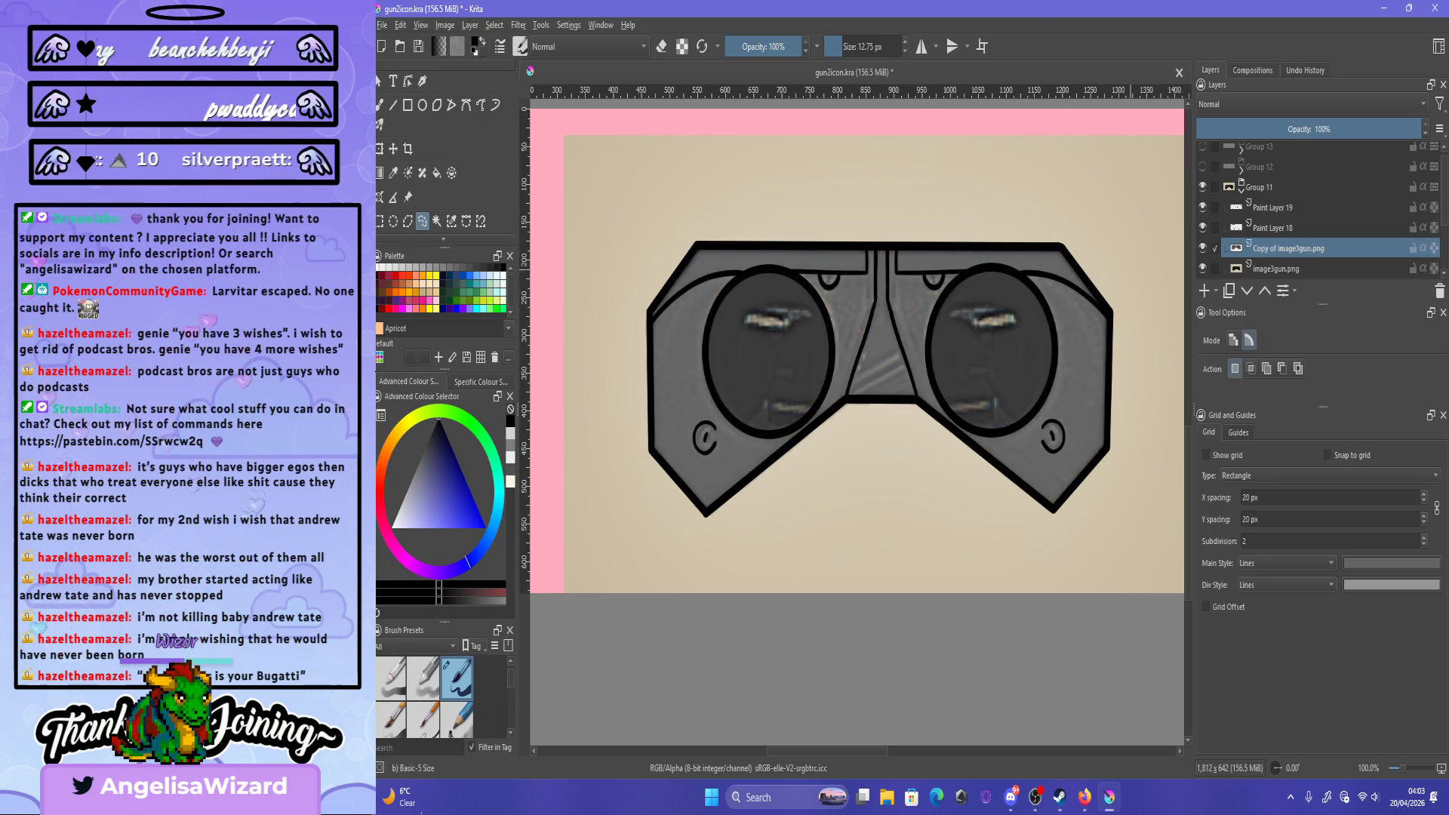
scroll(929, 273, up, 1)
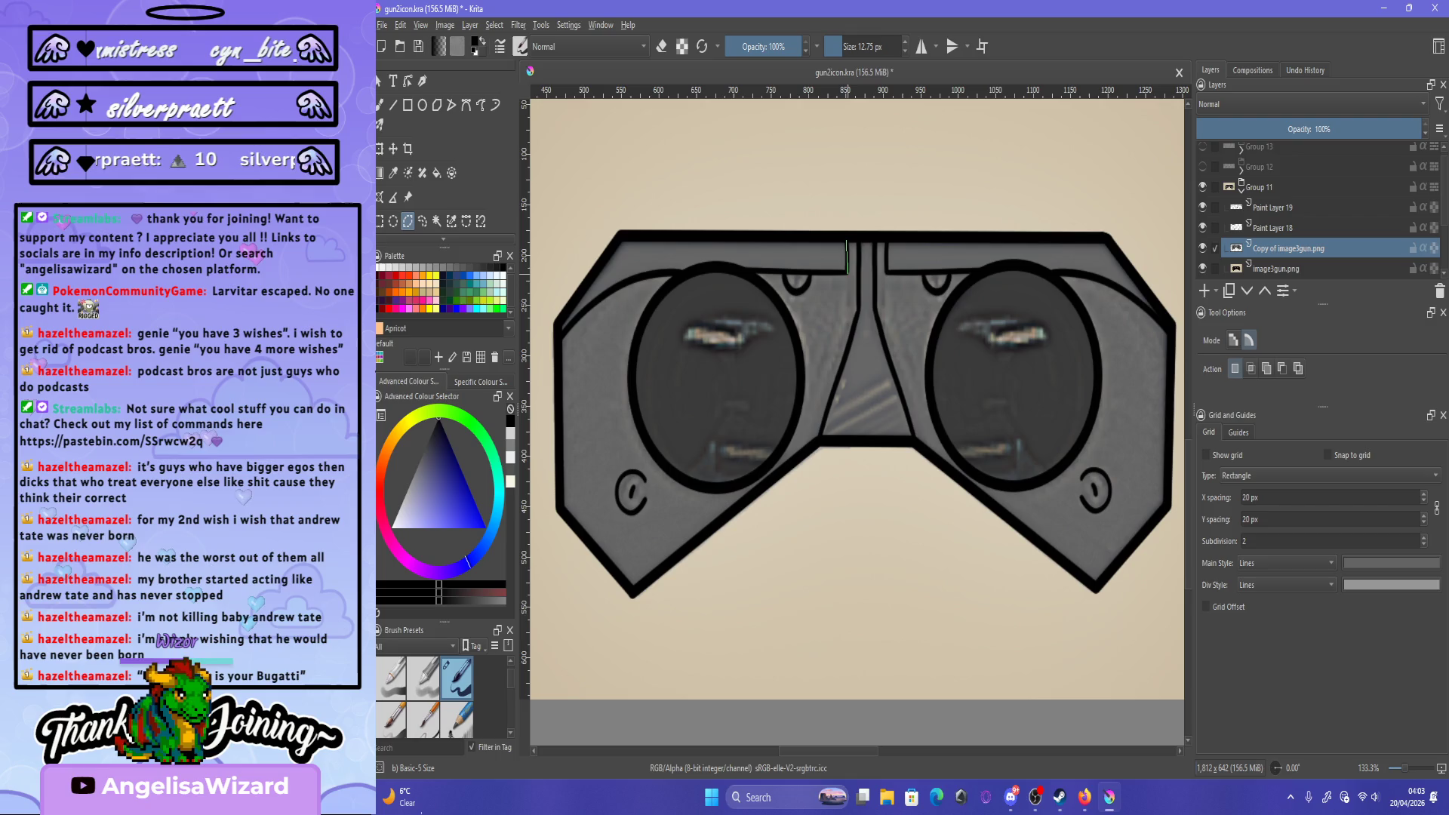
- Polygon-select the top rim strip above the left lens for the Colour Adjustment filter
click(847, 273)
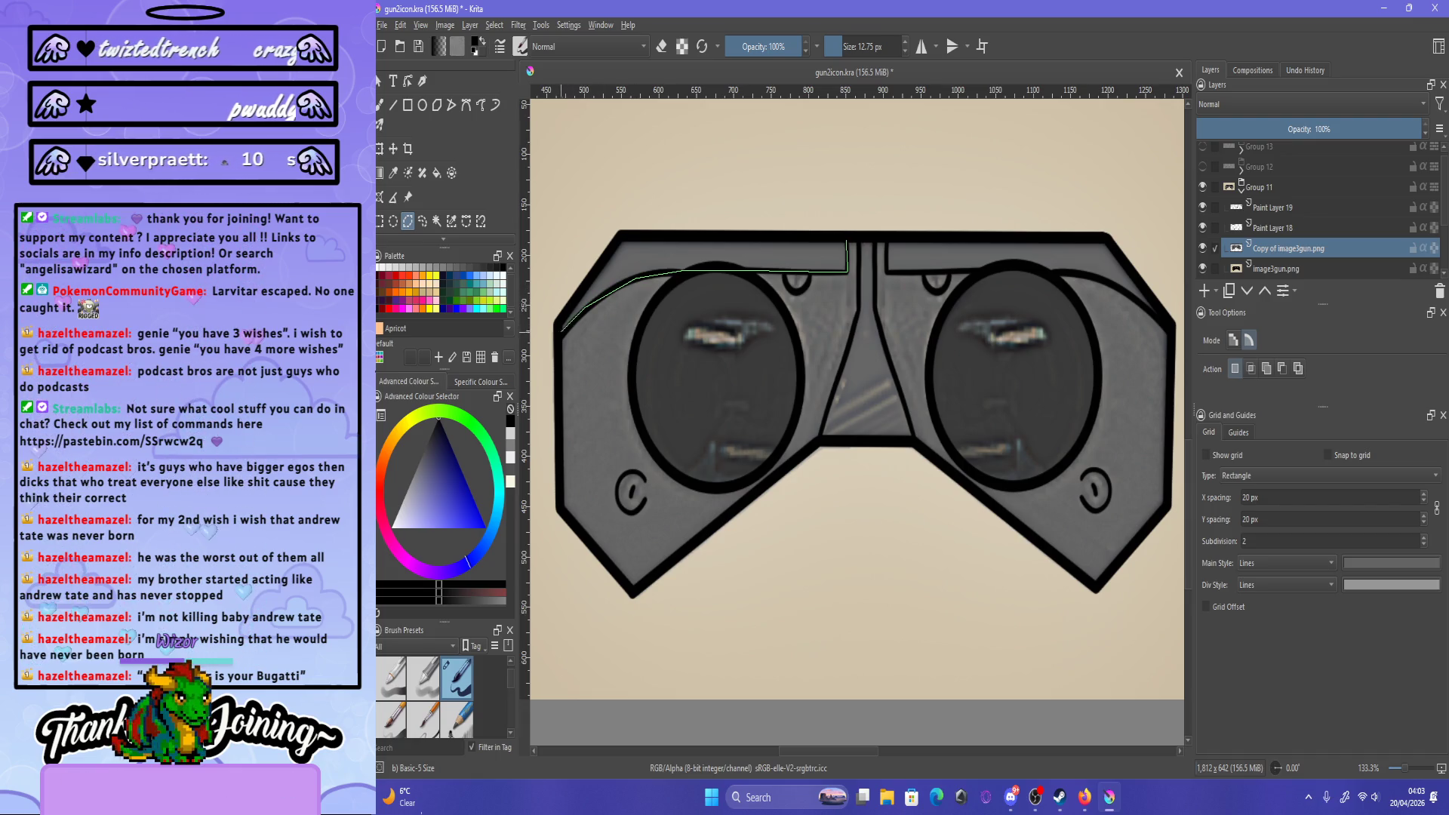
click(531, 302)
click(625, 144)
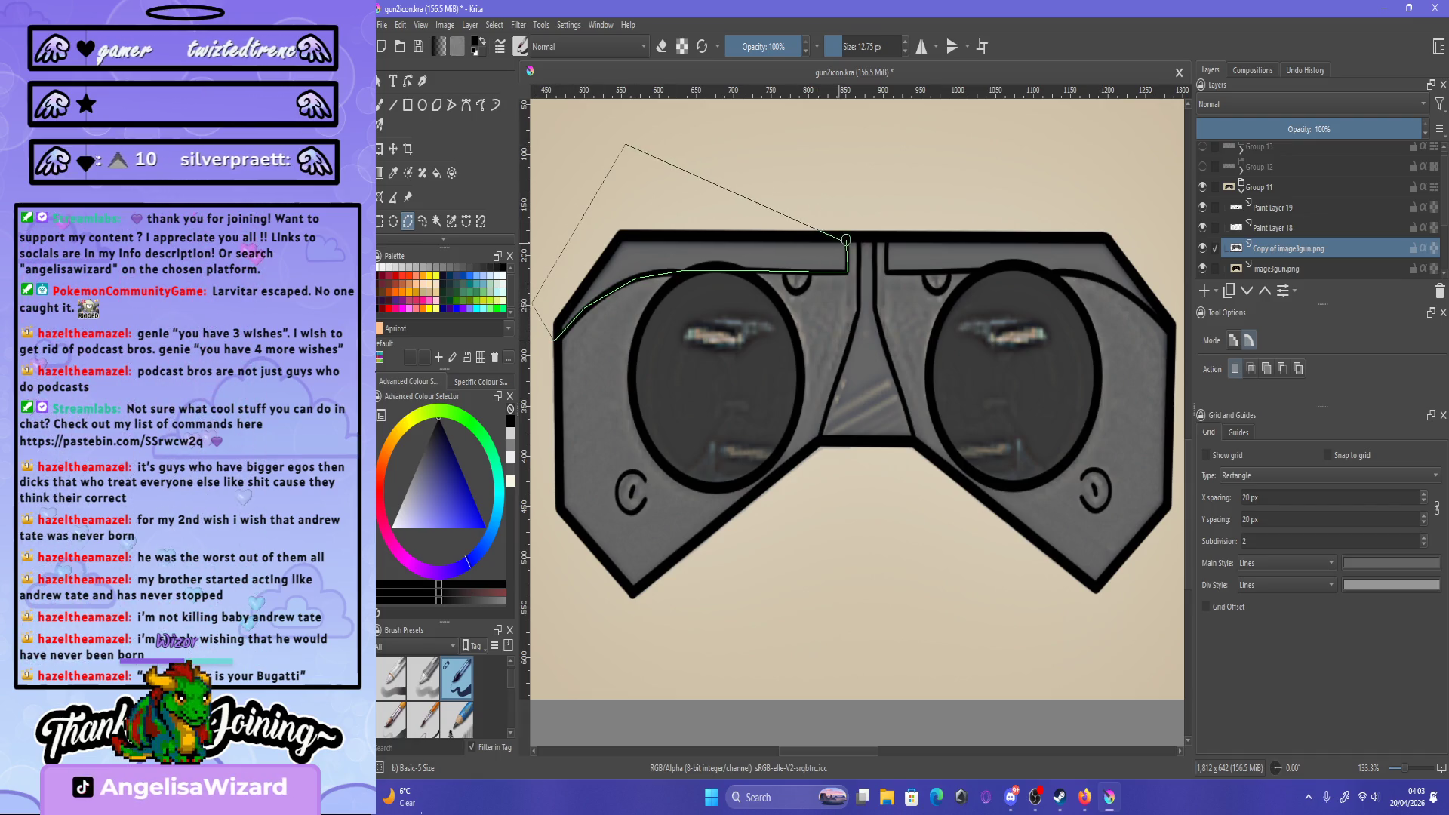
double_click(846, 224)
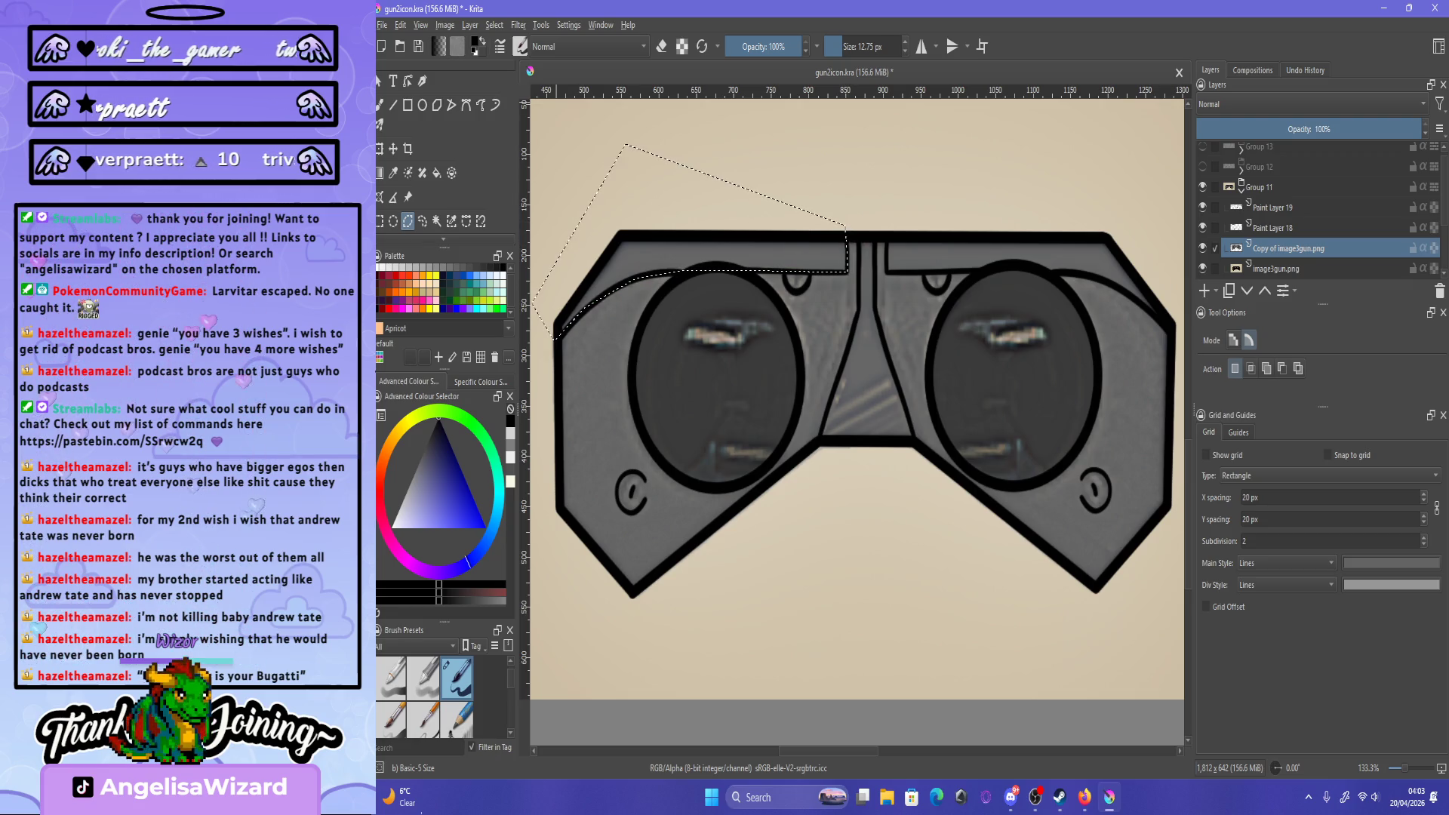
click(519, 25)
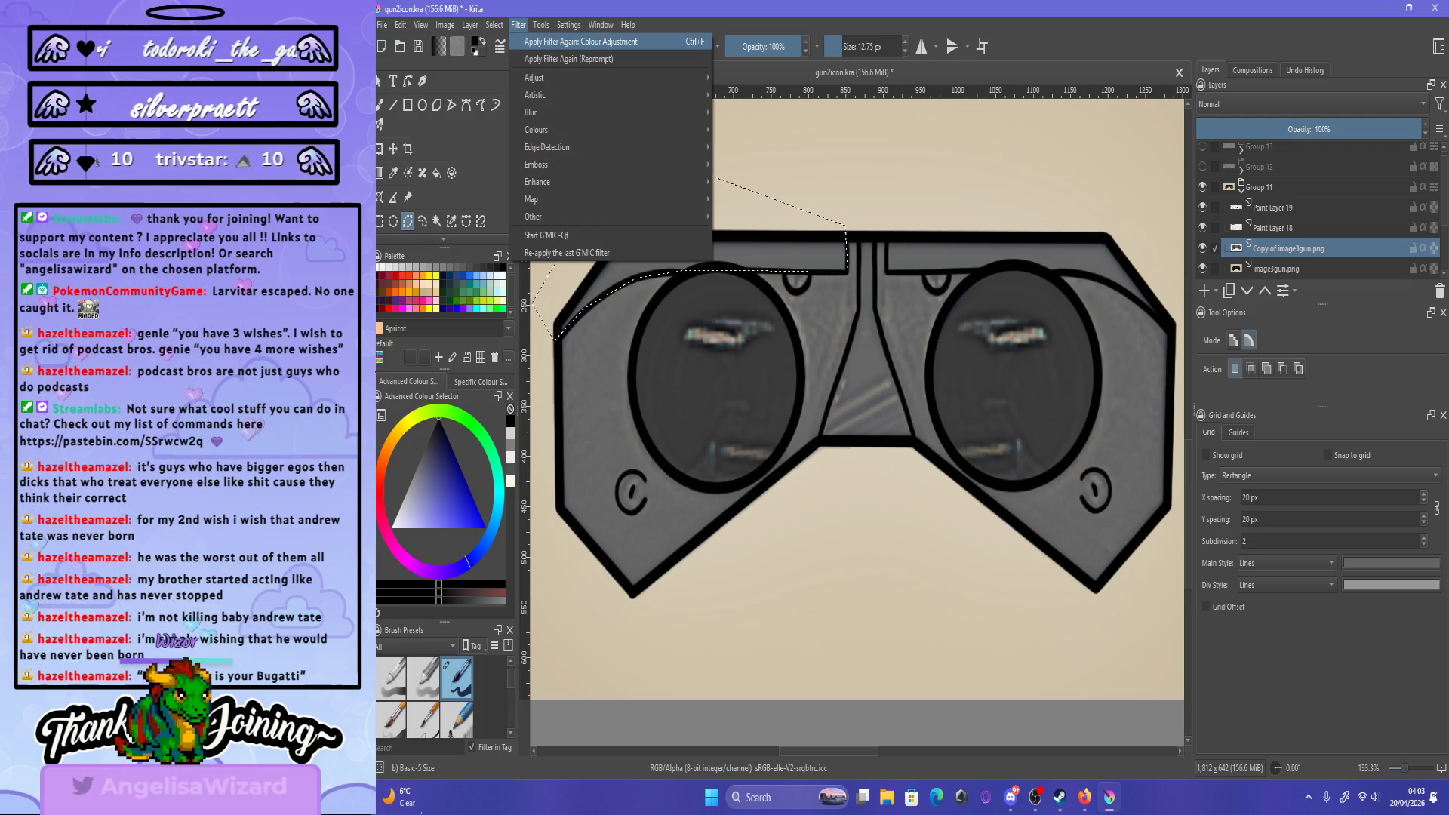
key(Escape)
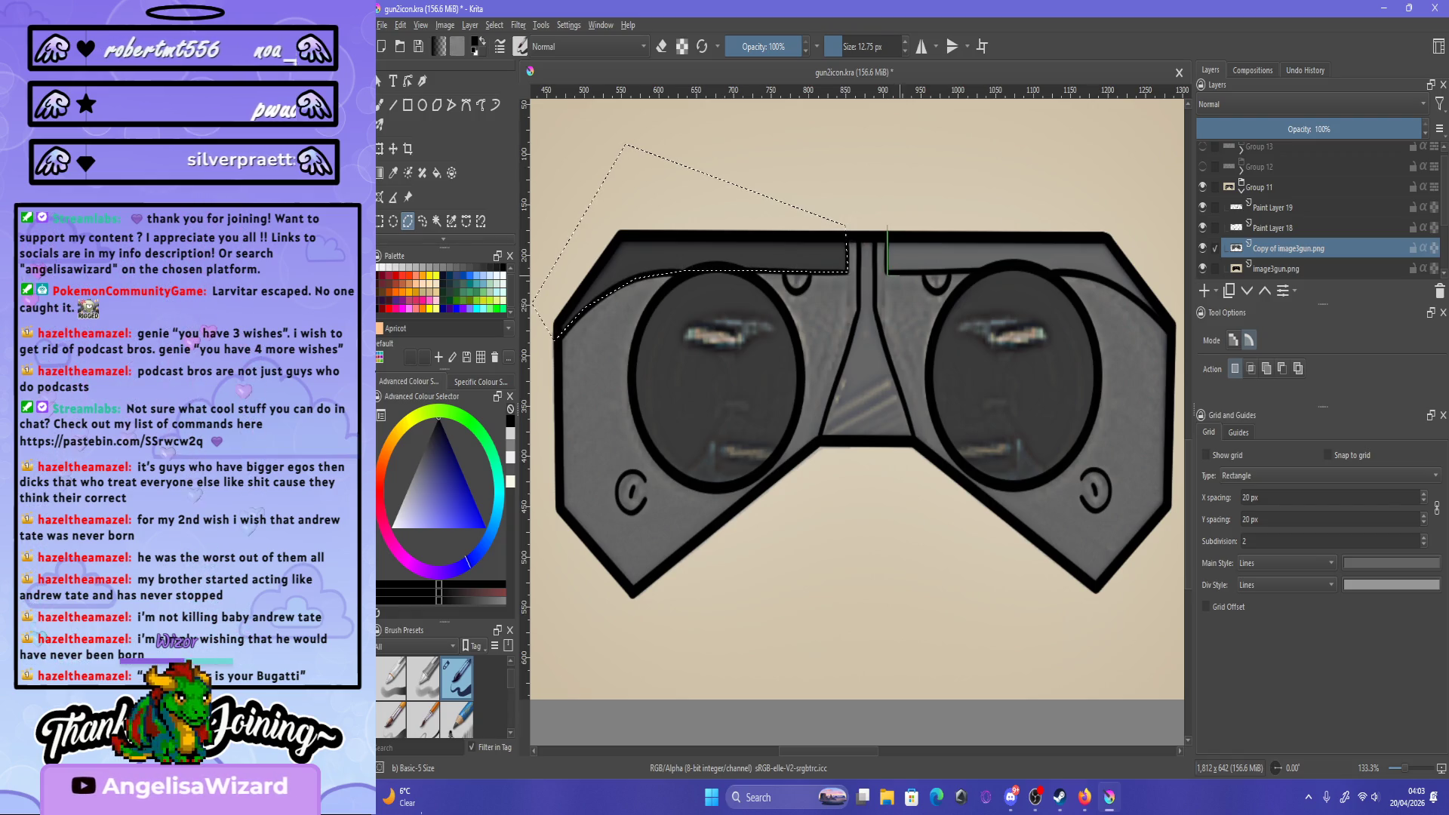
- Select the top rim strip above the right lens and darken it the same way
scroll(910, 252, up, 4)
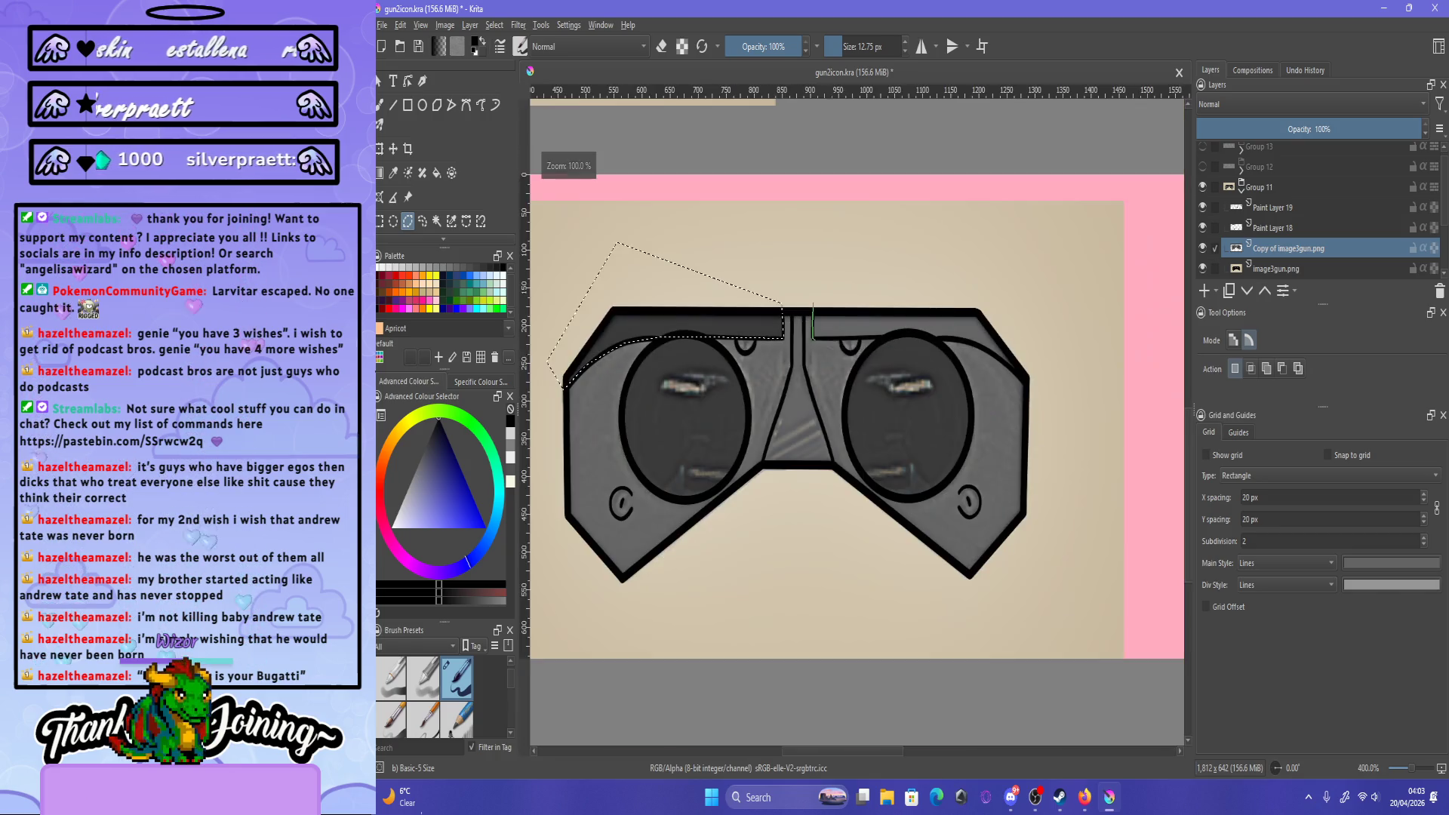
key(1)
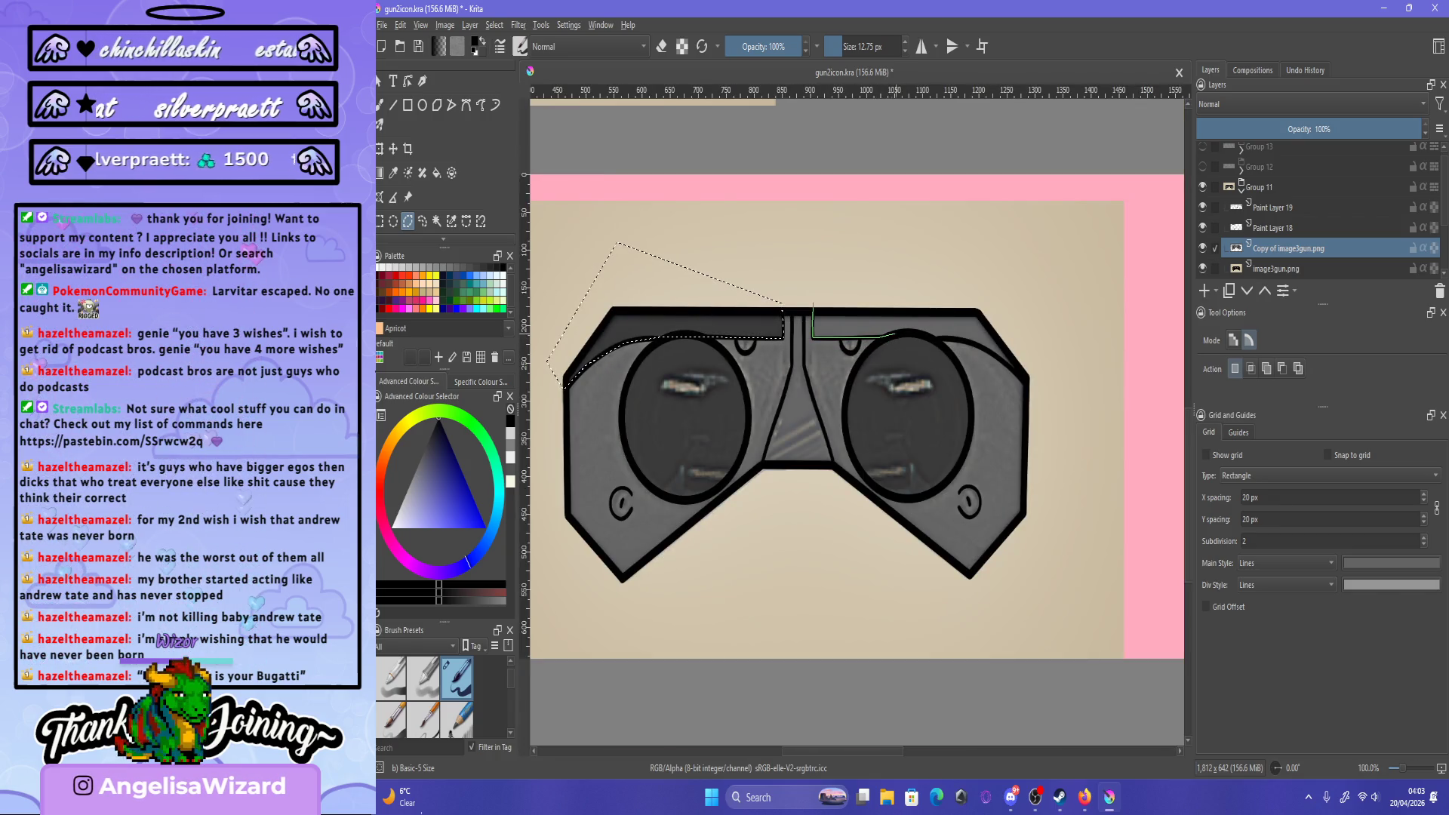
ctrl+scroll(951, 340, up, 3)
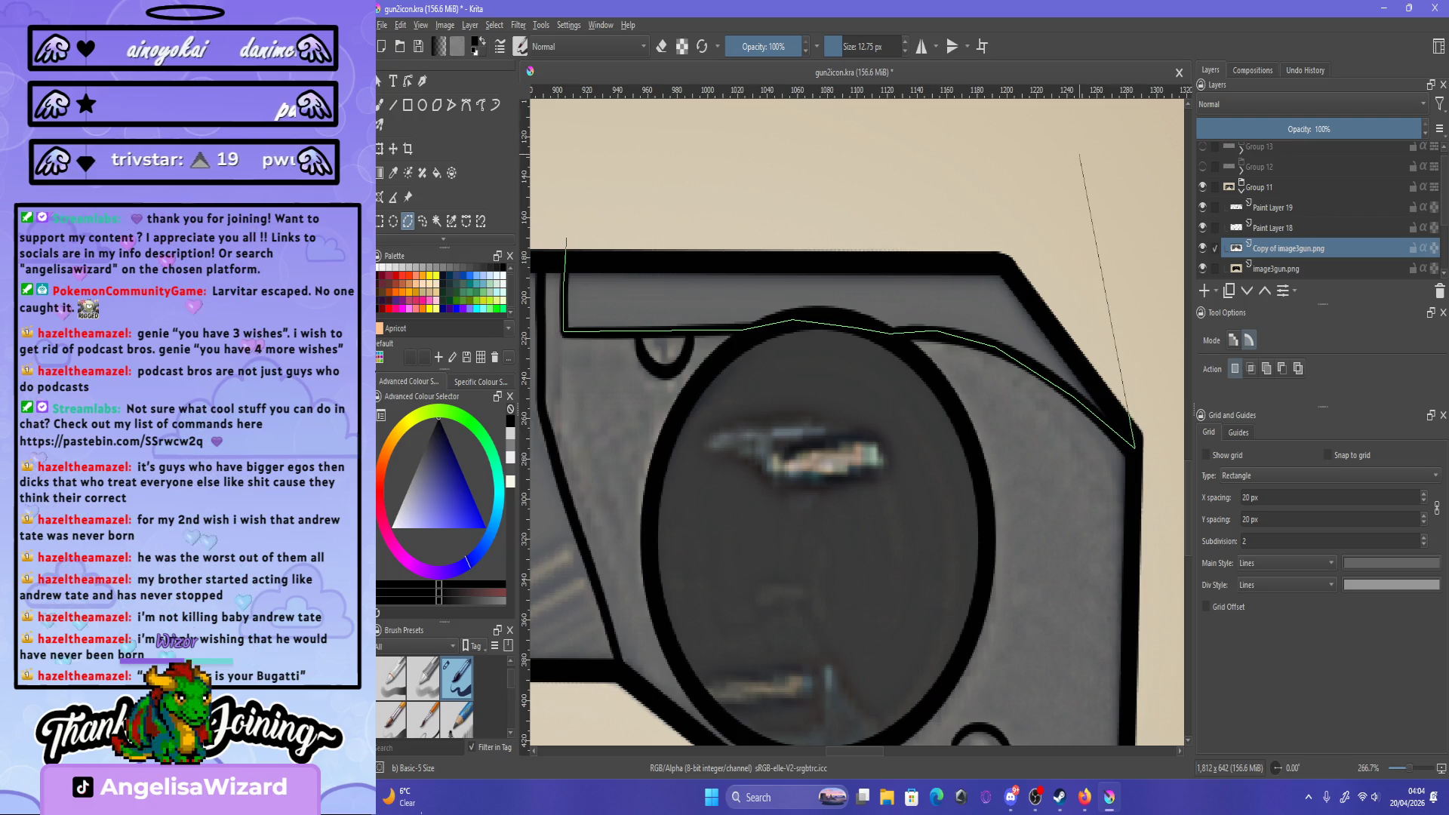
ctrl+scroll(1077, 159, down, 4)
key(Return)
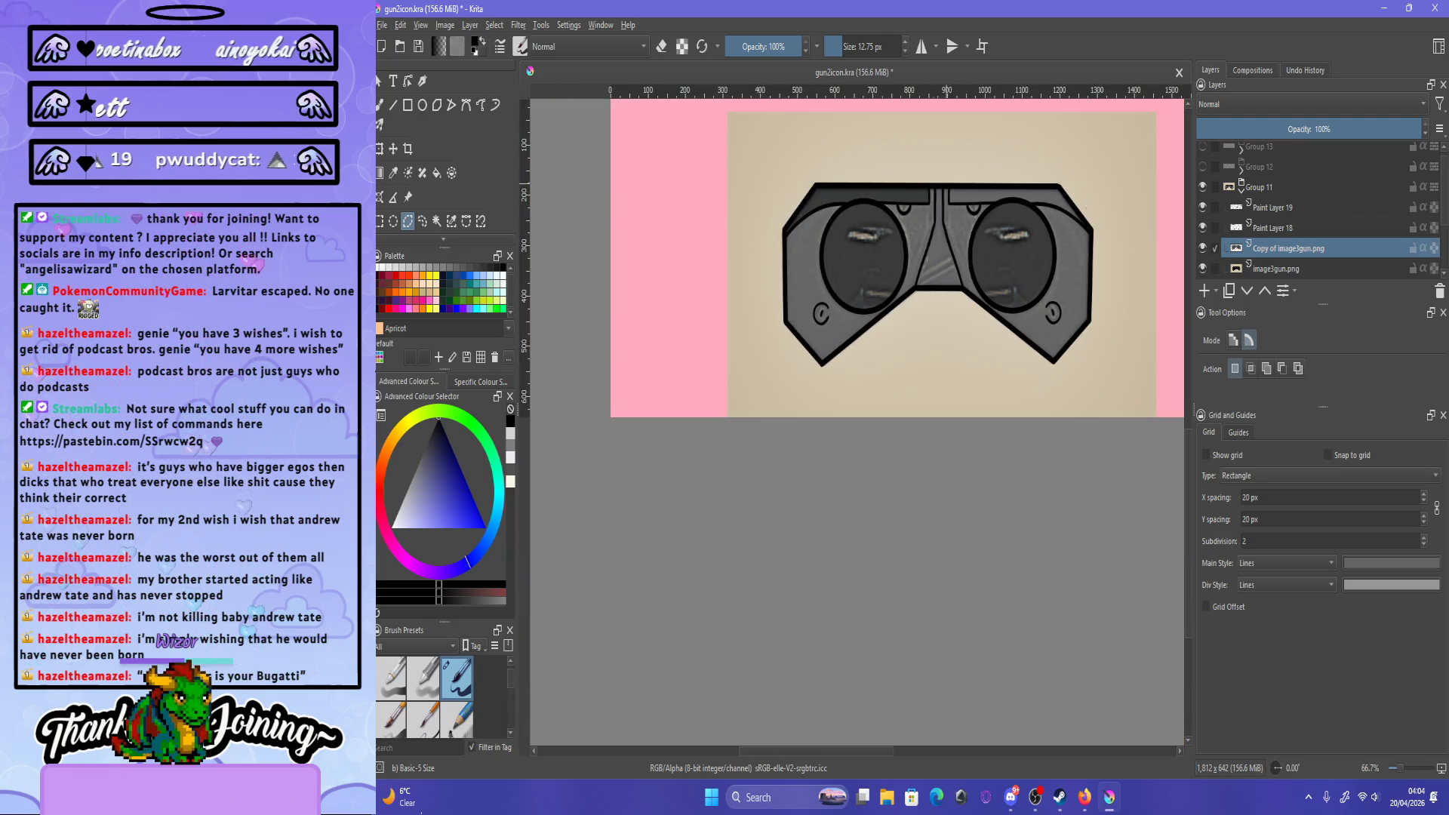
click(469, 25)
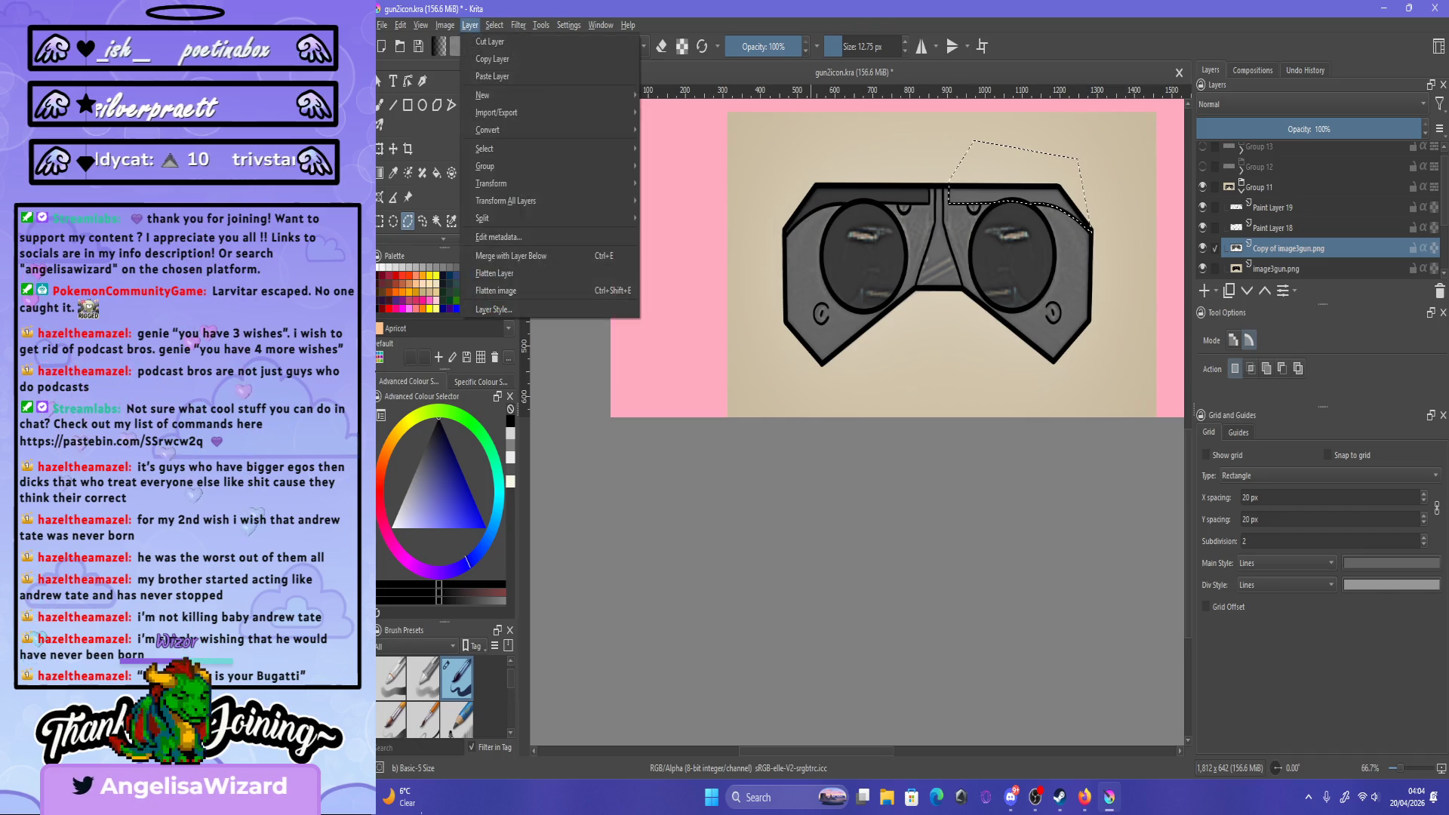
mouse_move(518, 25)
key(Escape)
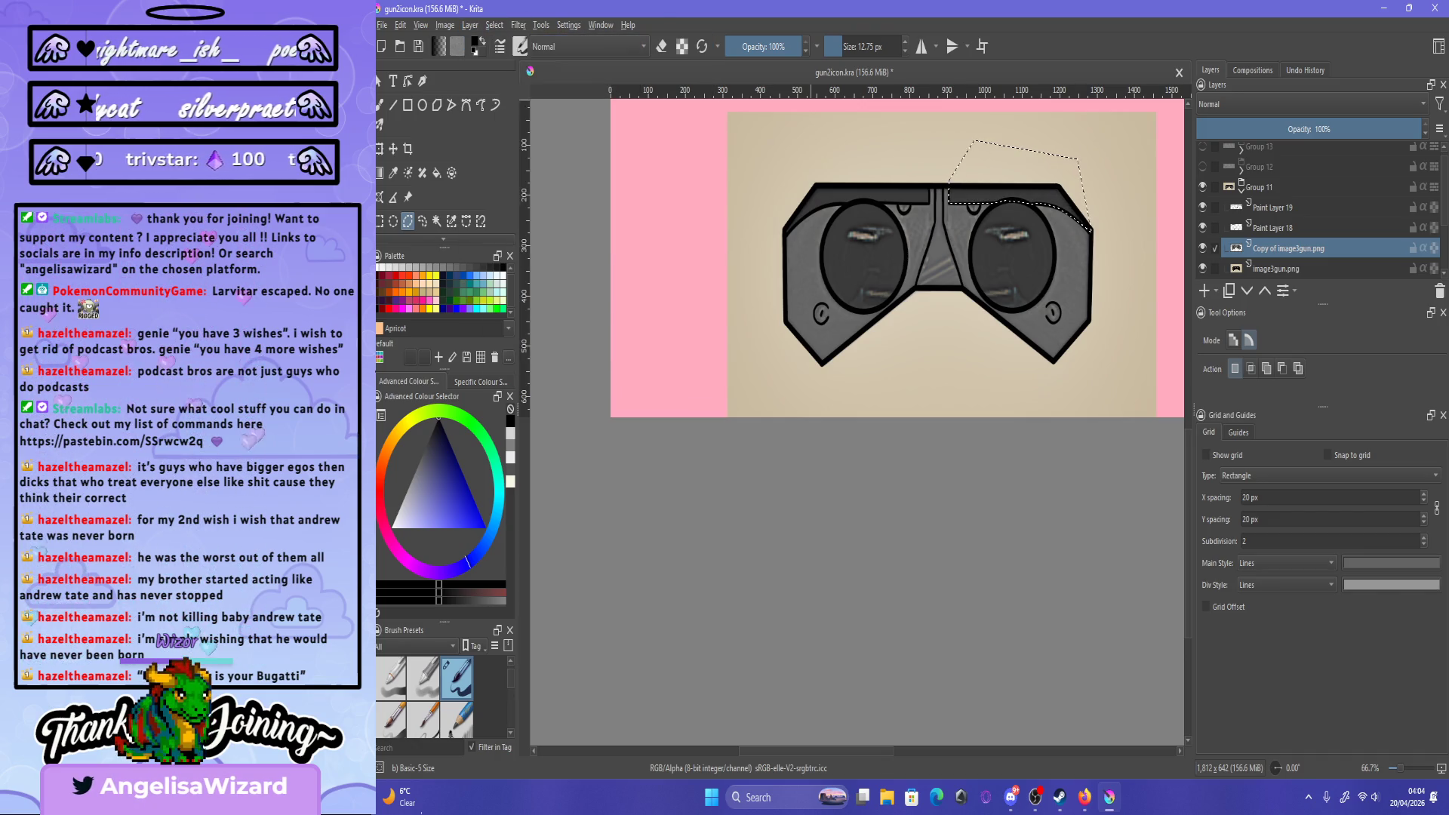
- Zoom in to get a close, centred view of the goggles
key(1)
key(plus)
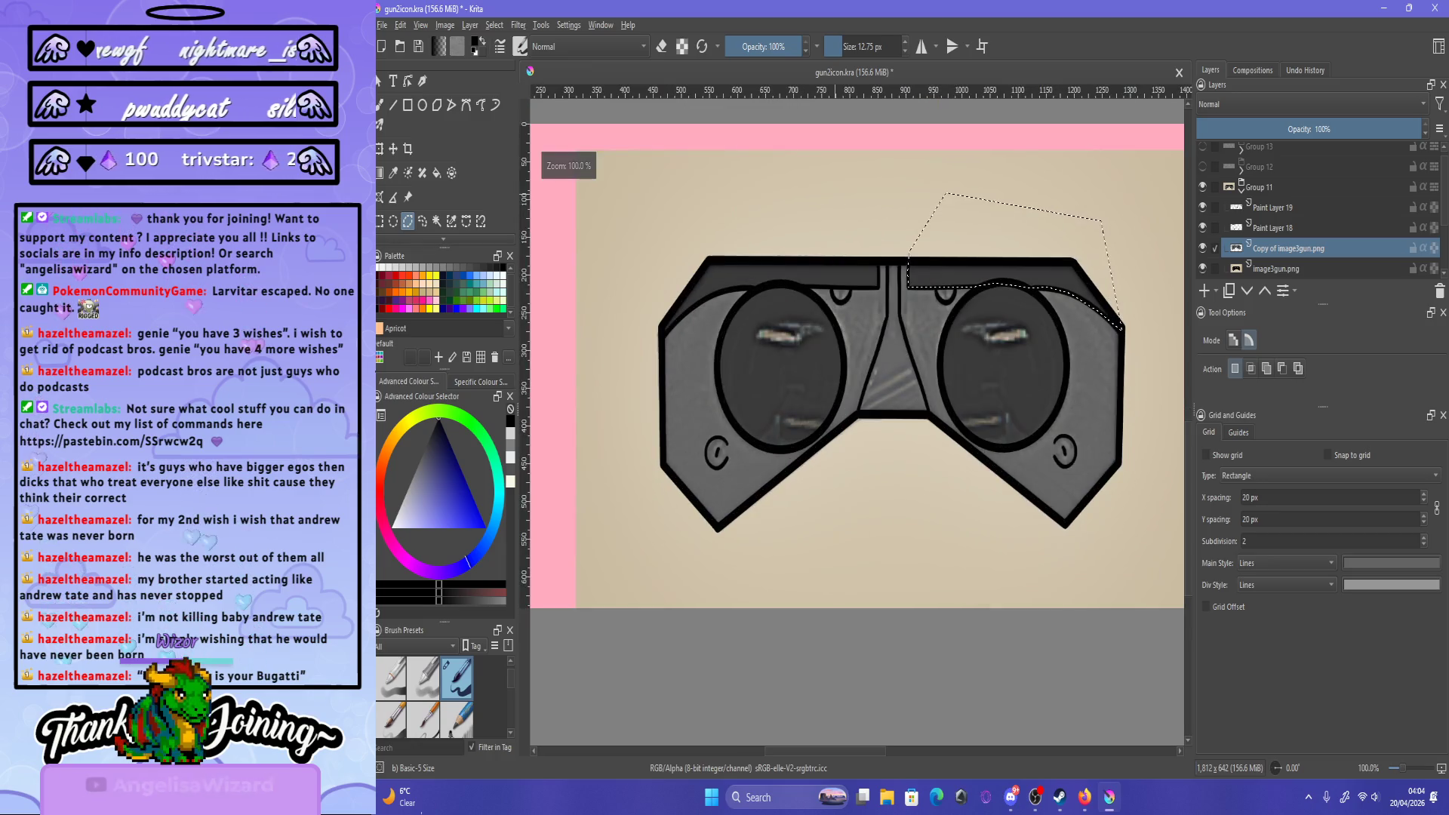
key(minus)
key(plus)
key(plus)
key(minus)
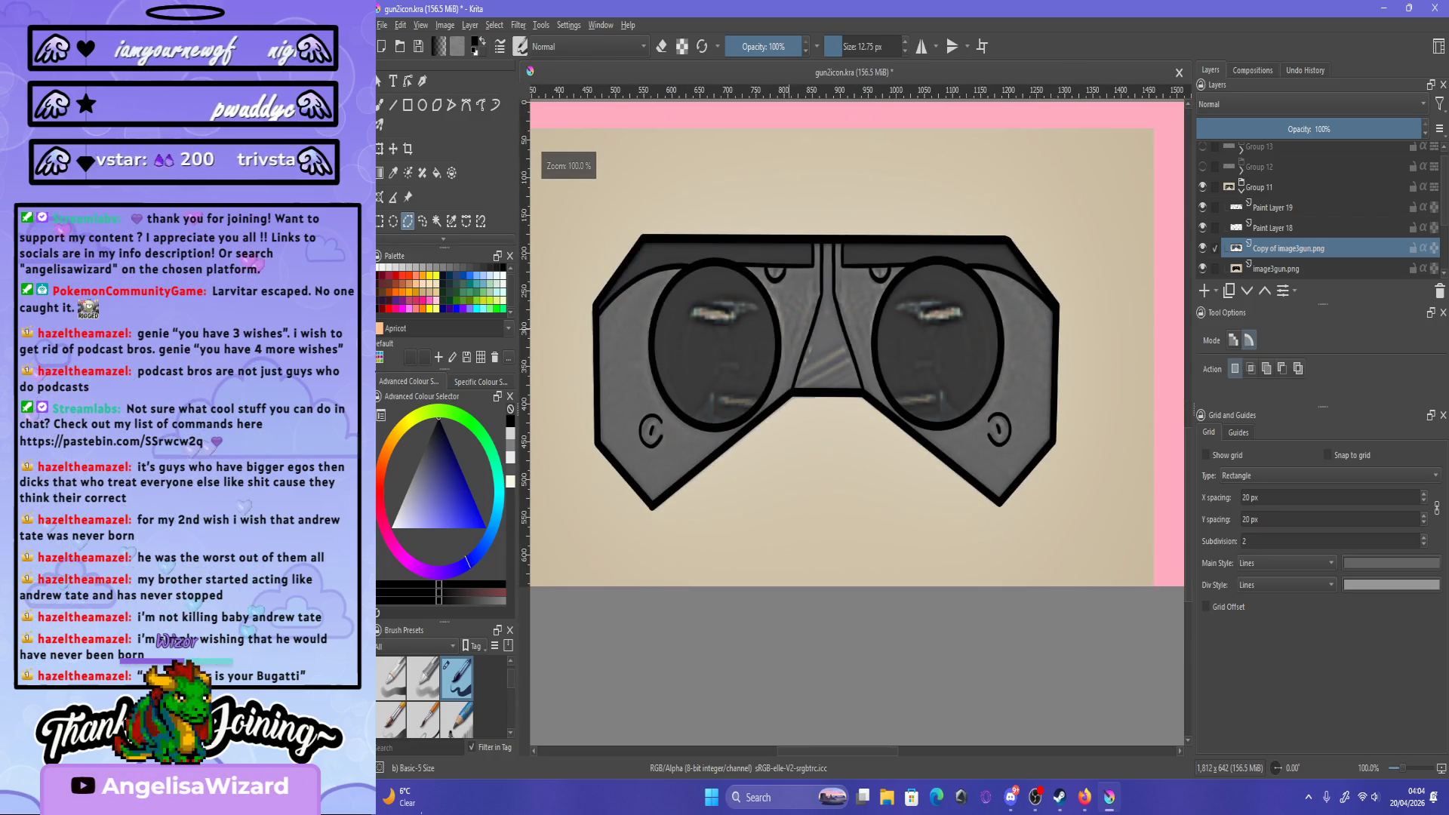
key(plus)
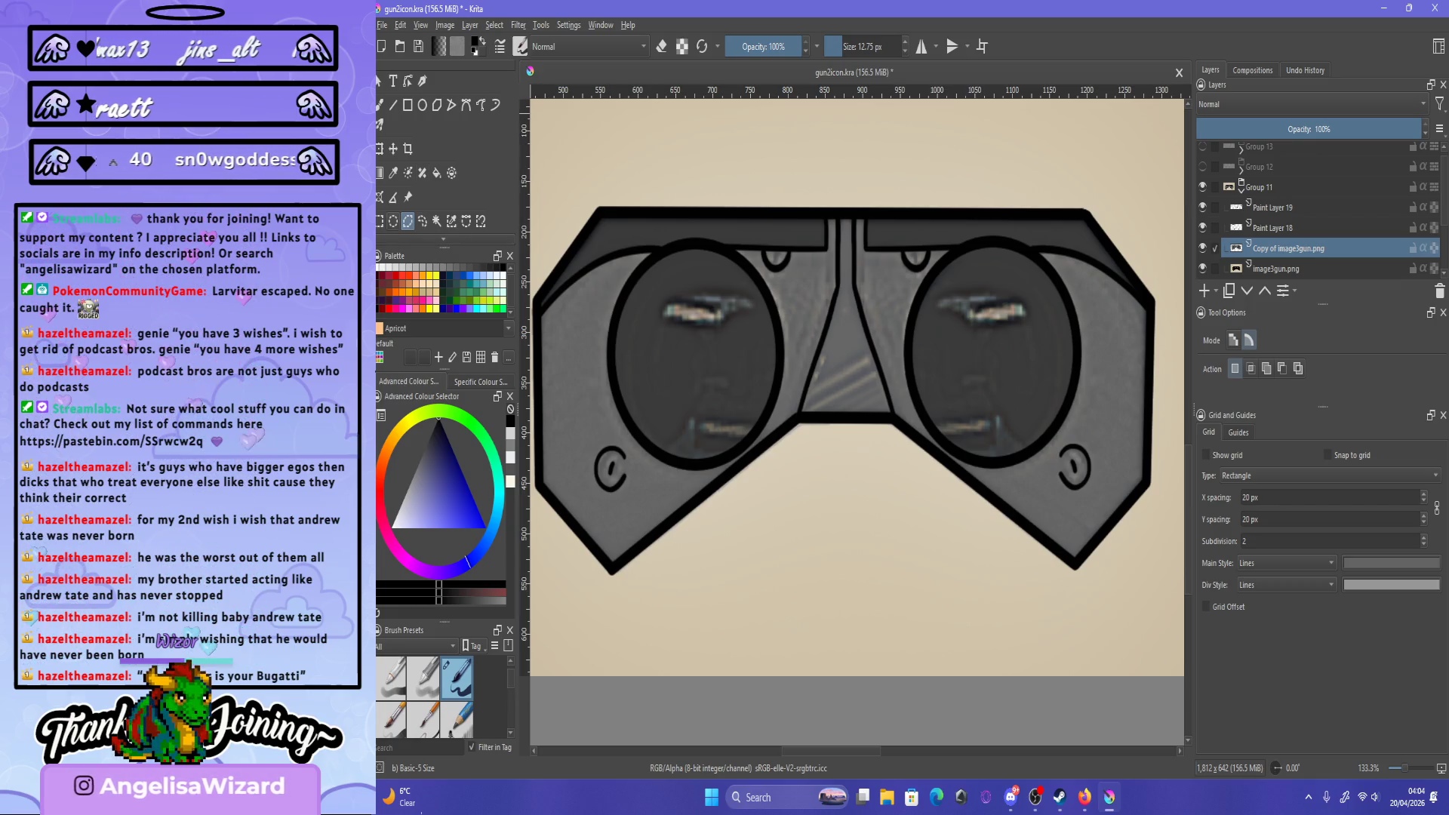
- Select the right lens, first with an ellipse and then with a polygon selection
click(393, 222)
drag(897, 234, 1026, 395)
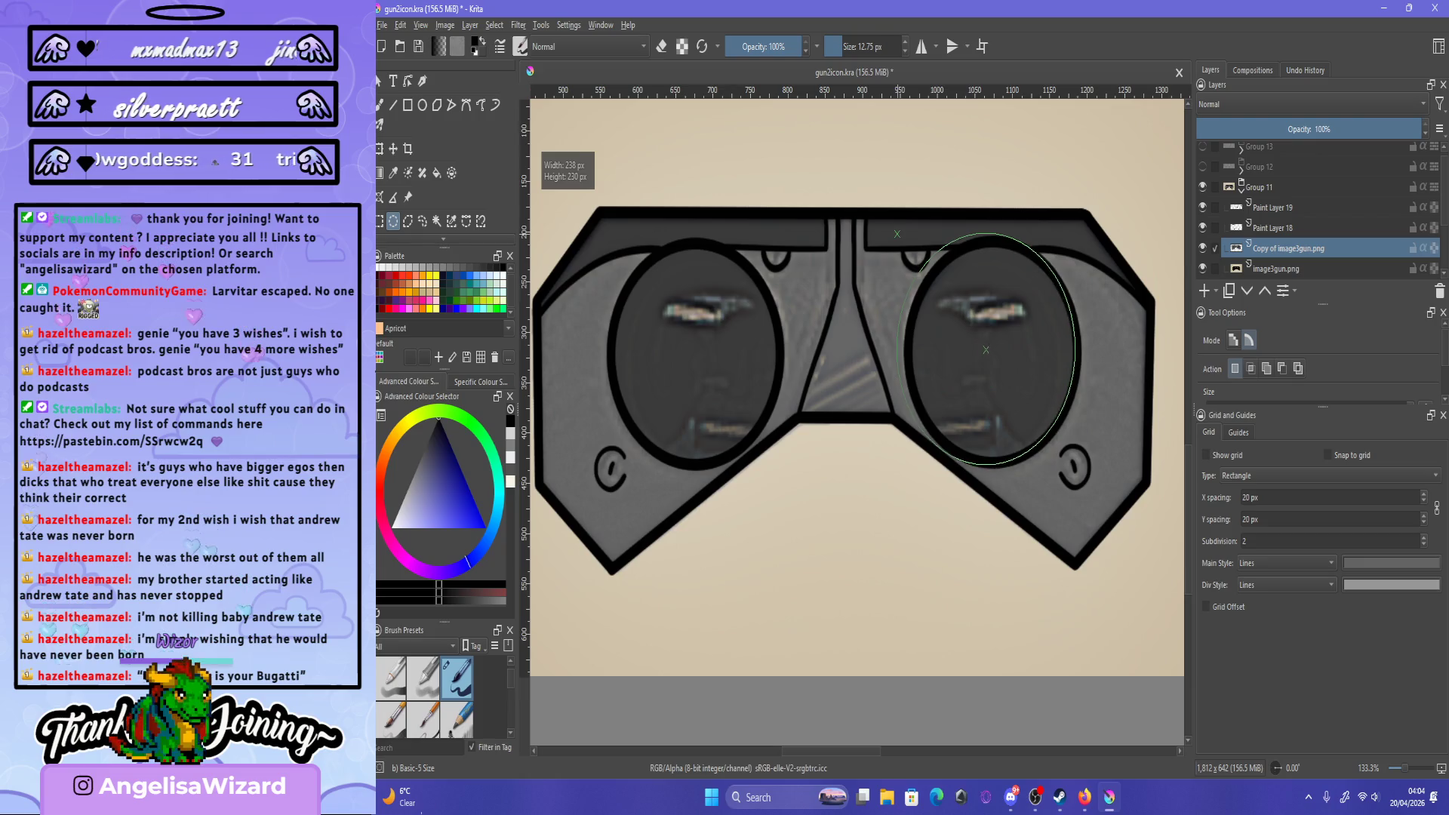
key(plus)
key(plus)
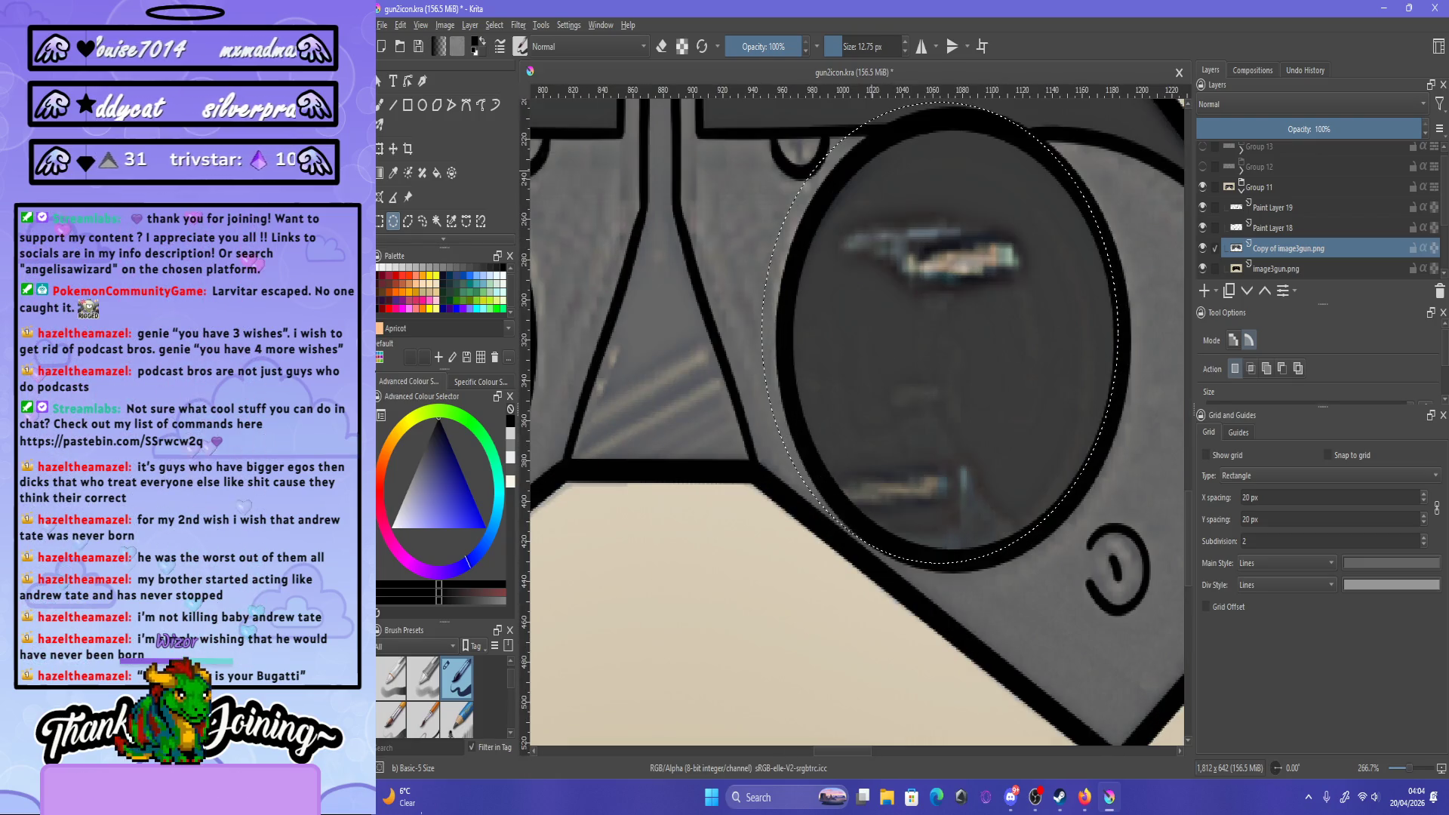
click(408, 221)
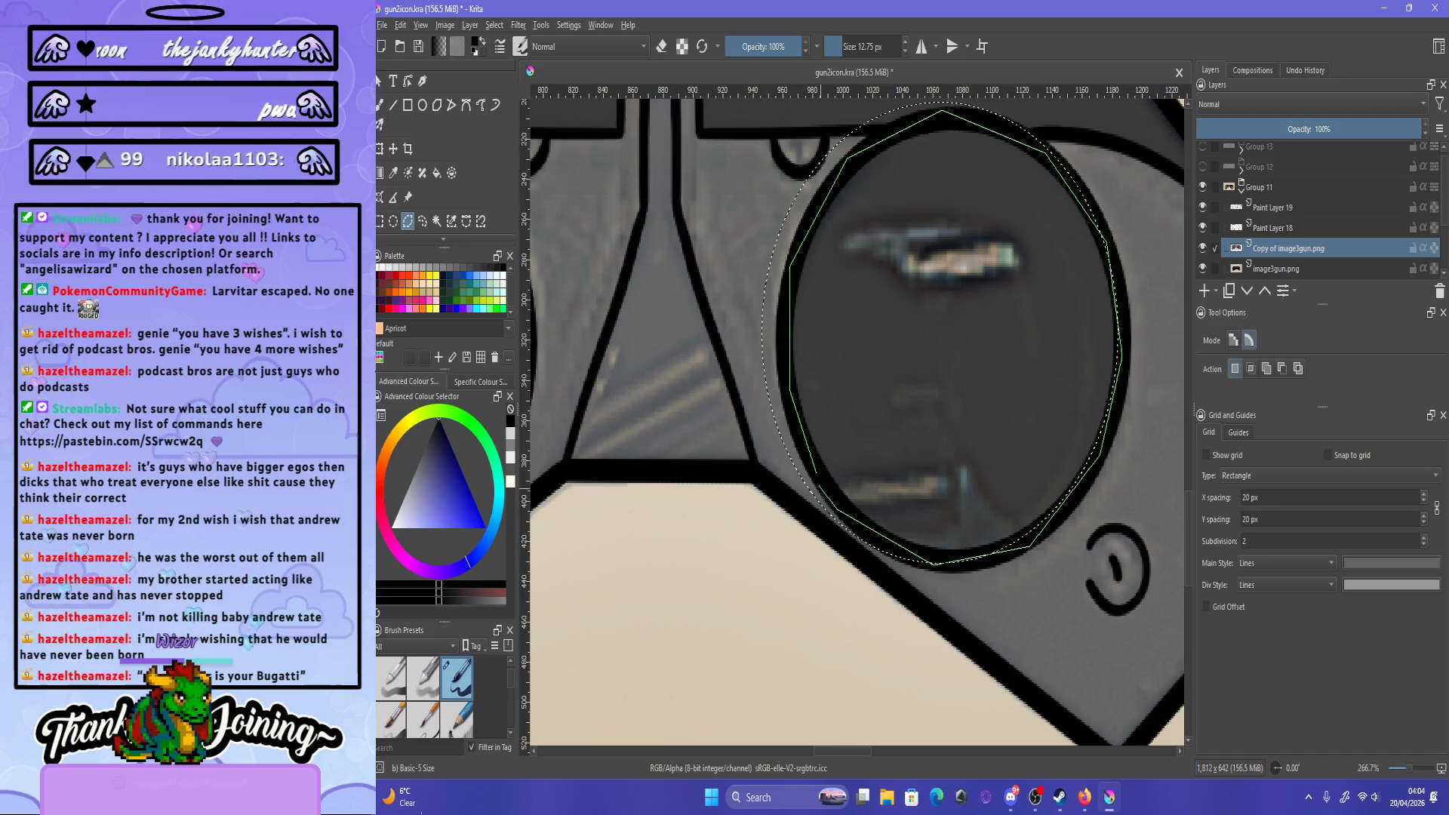
double_click(816, 471)
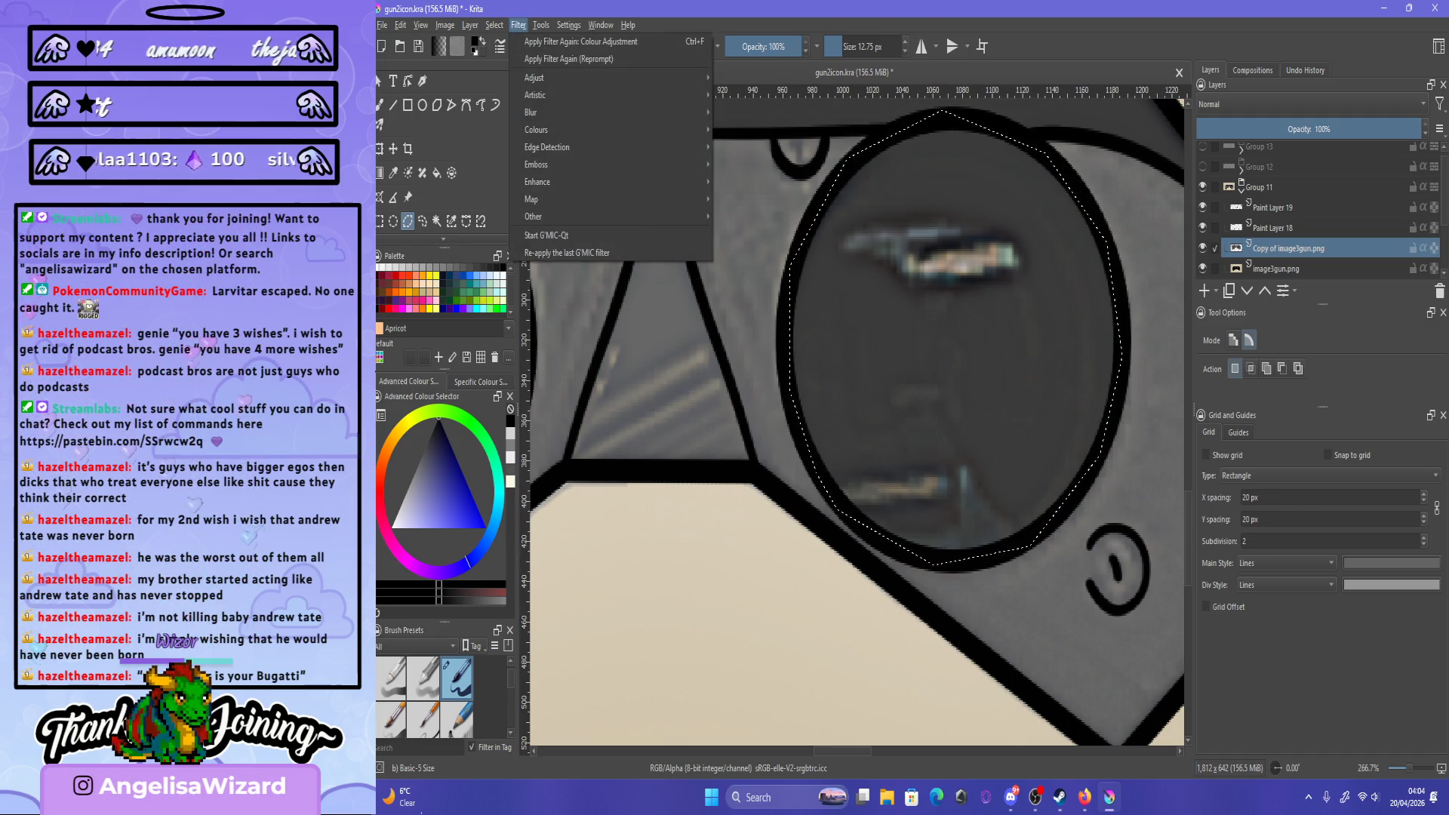
key(minus)
key(minus)
key(minus)
- Zoom in and trace a polygon selection around the inside of the left lens
key(plus)
key(plus)
key(plus)
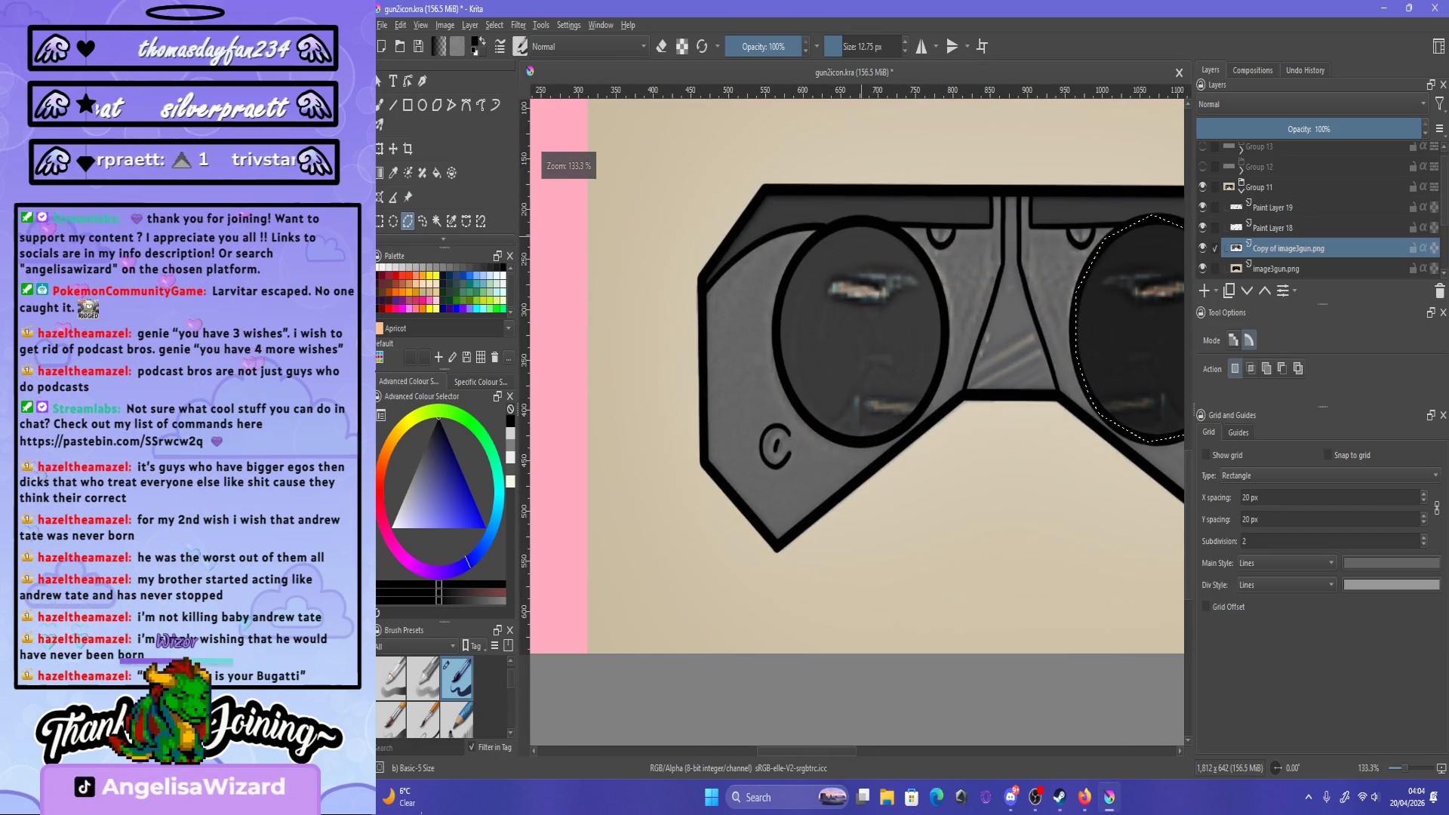
key(plus)
key(plus)
click(753, 257)
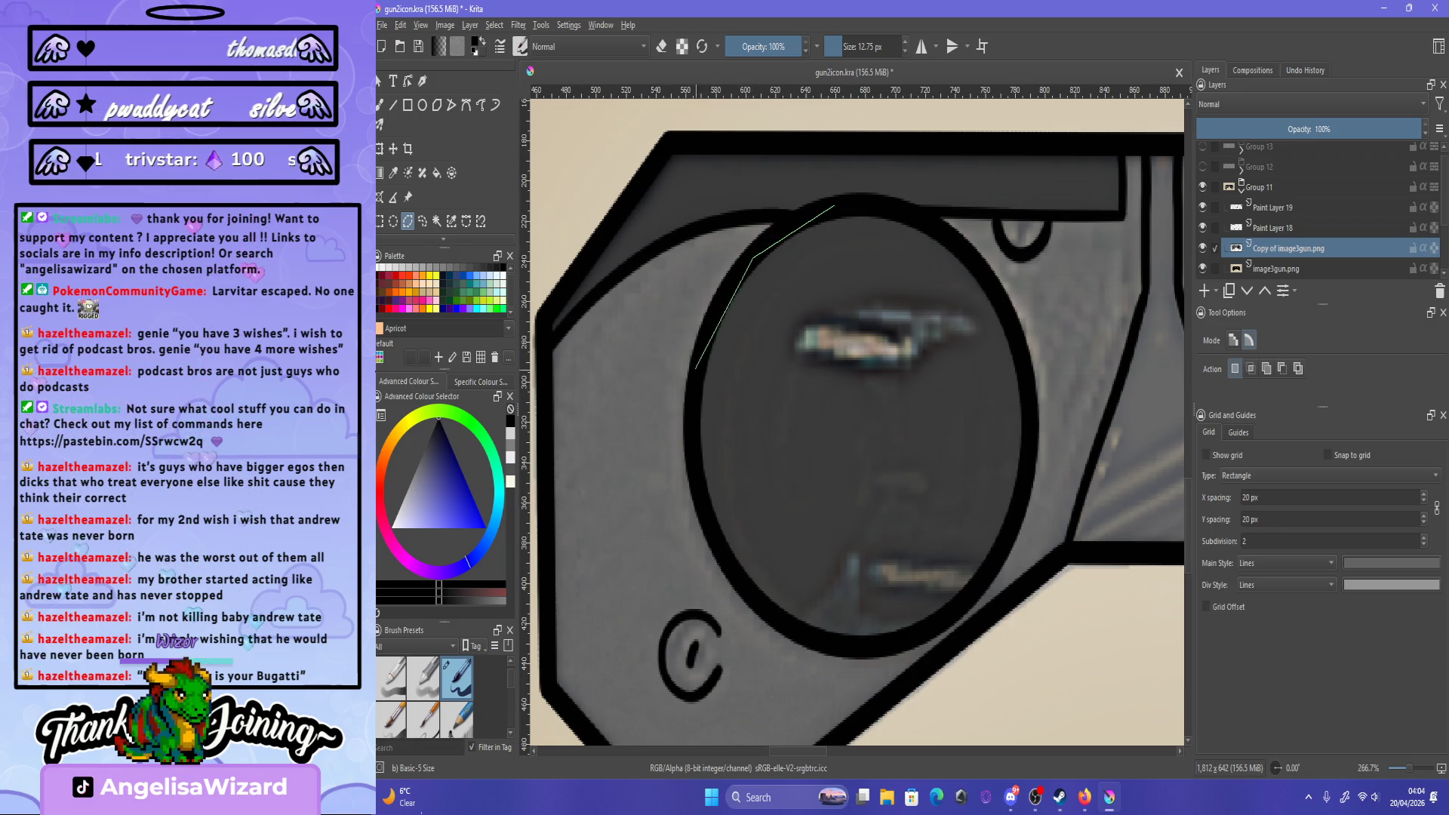
click(696, 352)
click(691, 462)
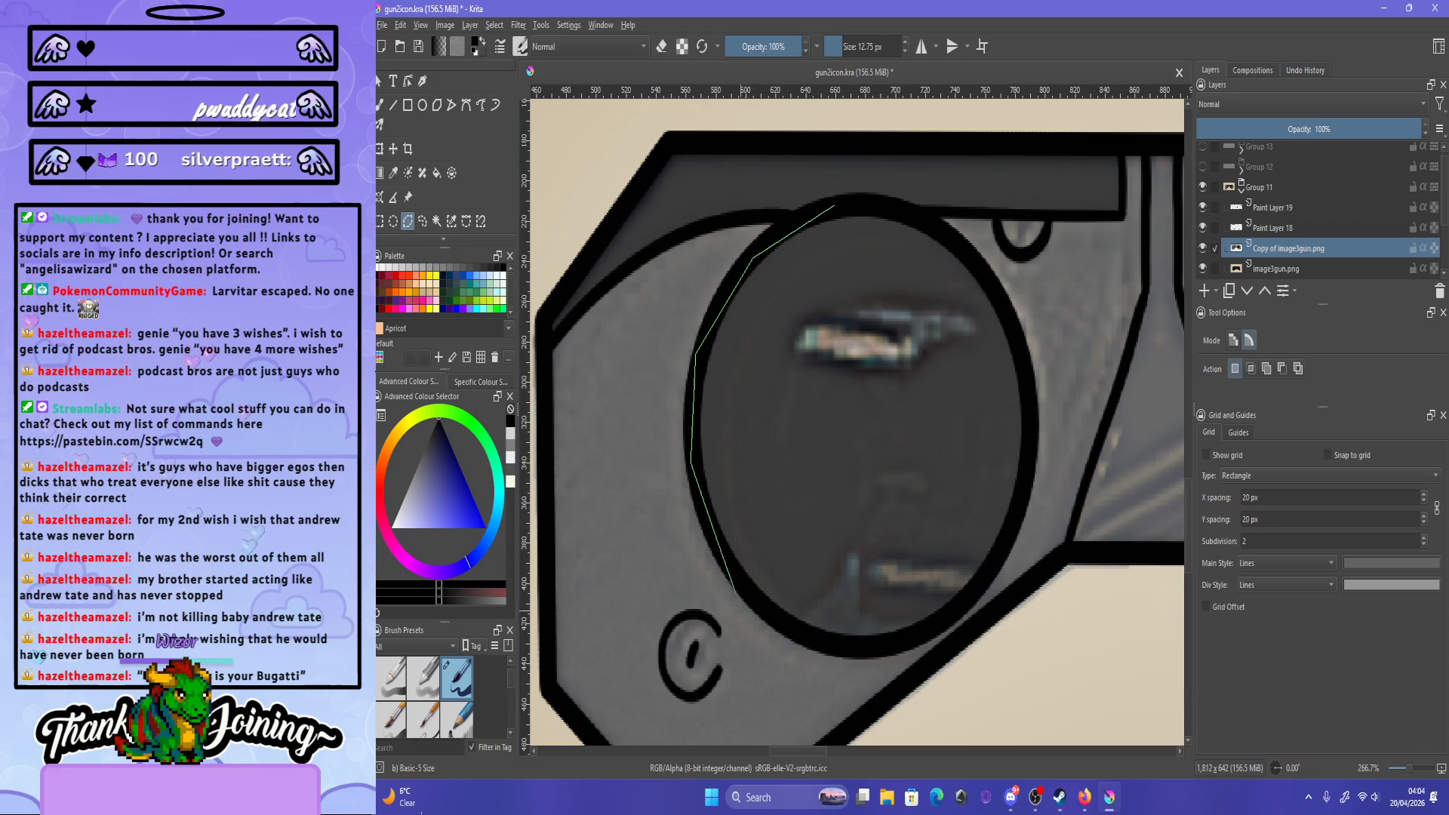
click(773, 614)
click(841, 643)
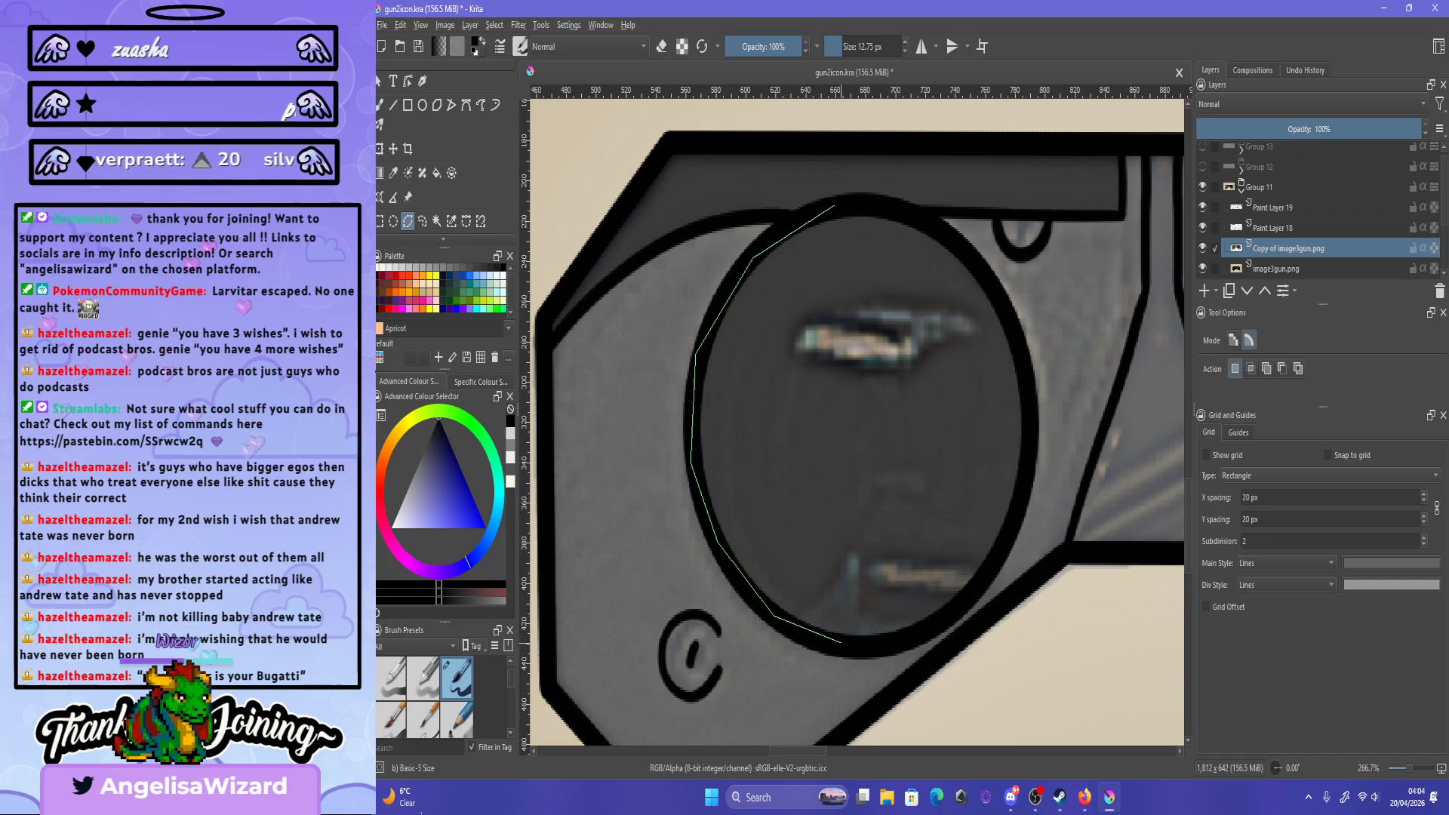
click(922, 634)
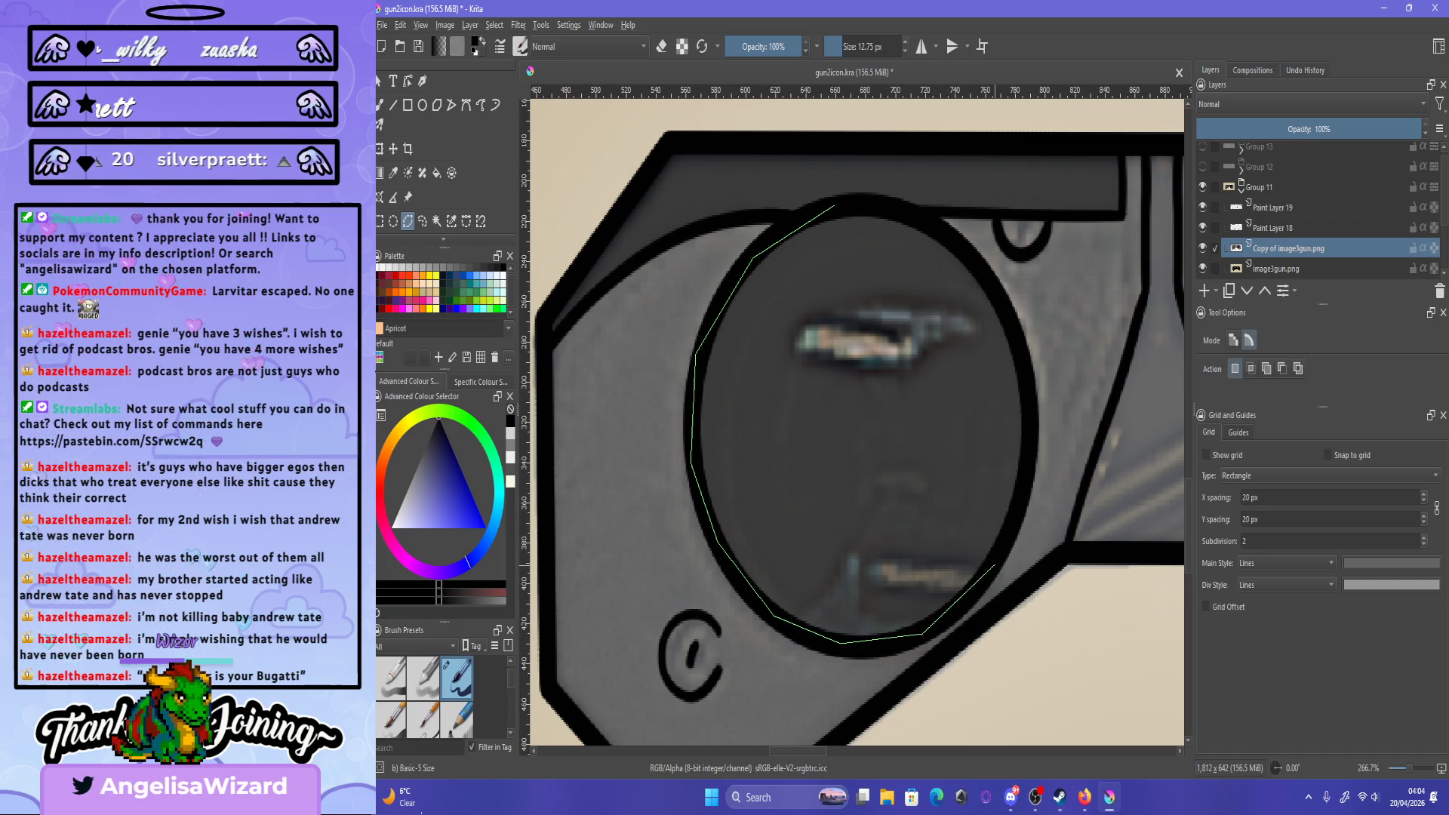
click(996, 562)
click(1030, 438)
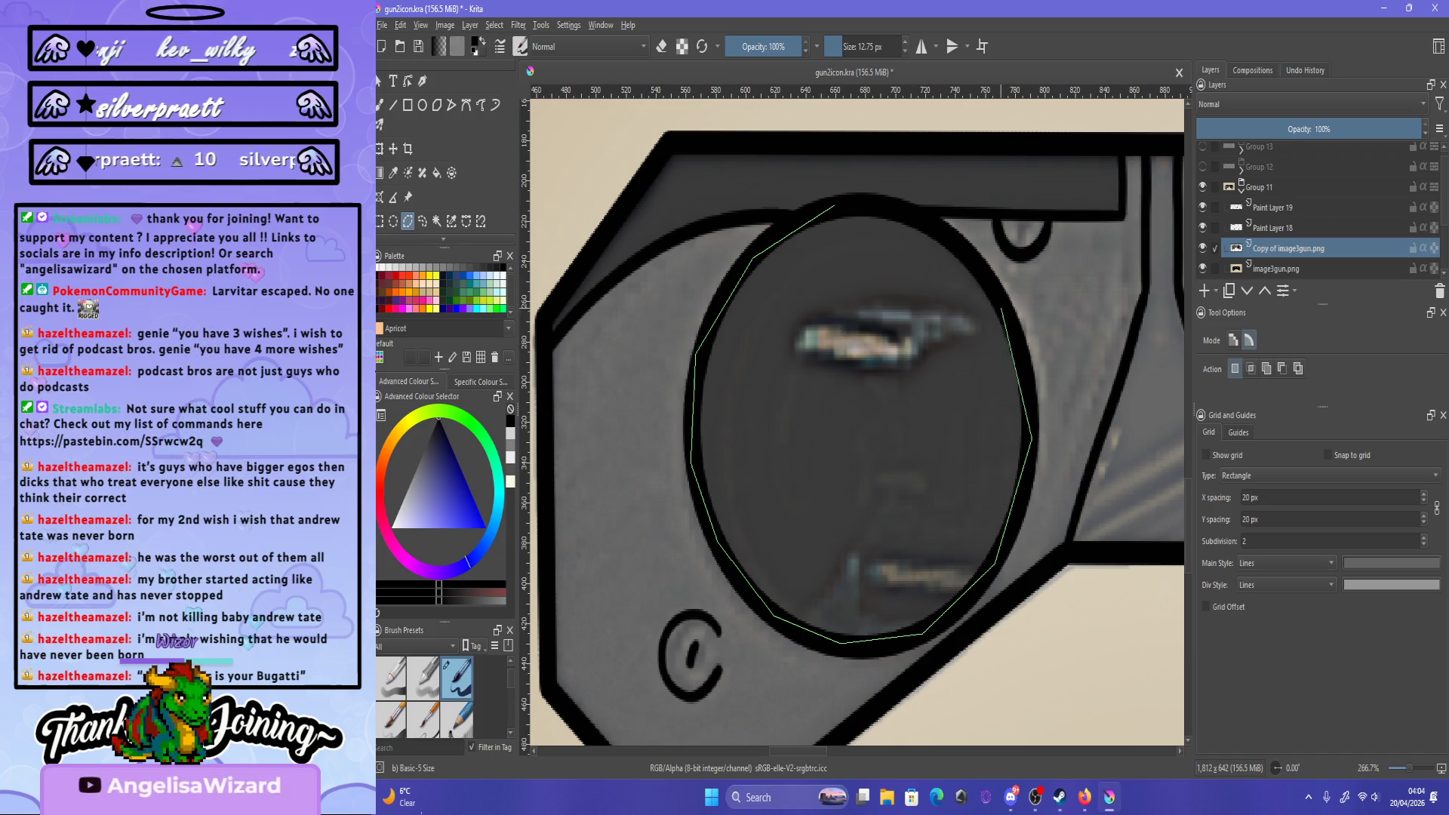
click(1012, 326)
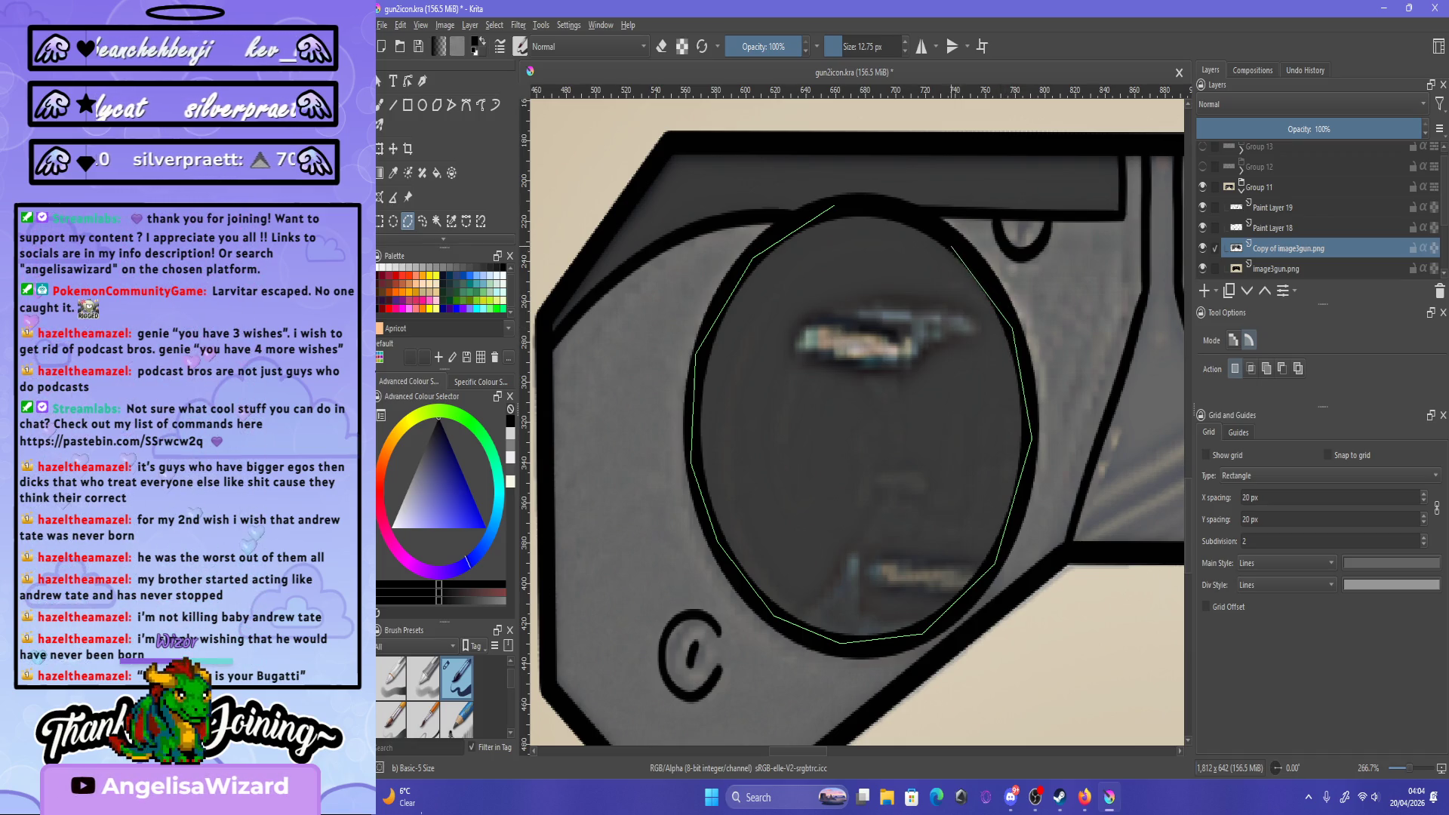
click(955, 236)
double_click(880, 206)
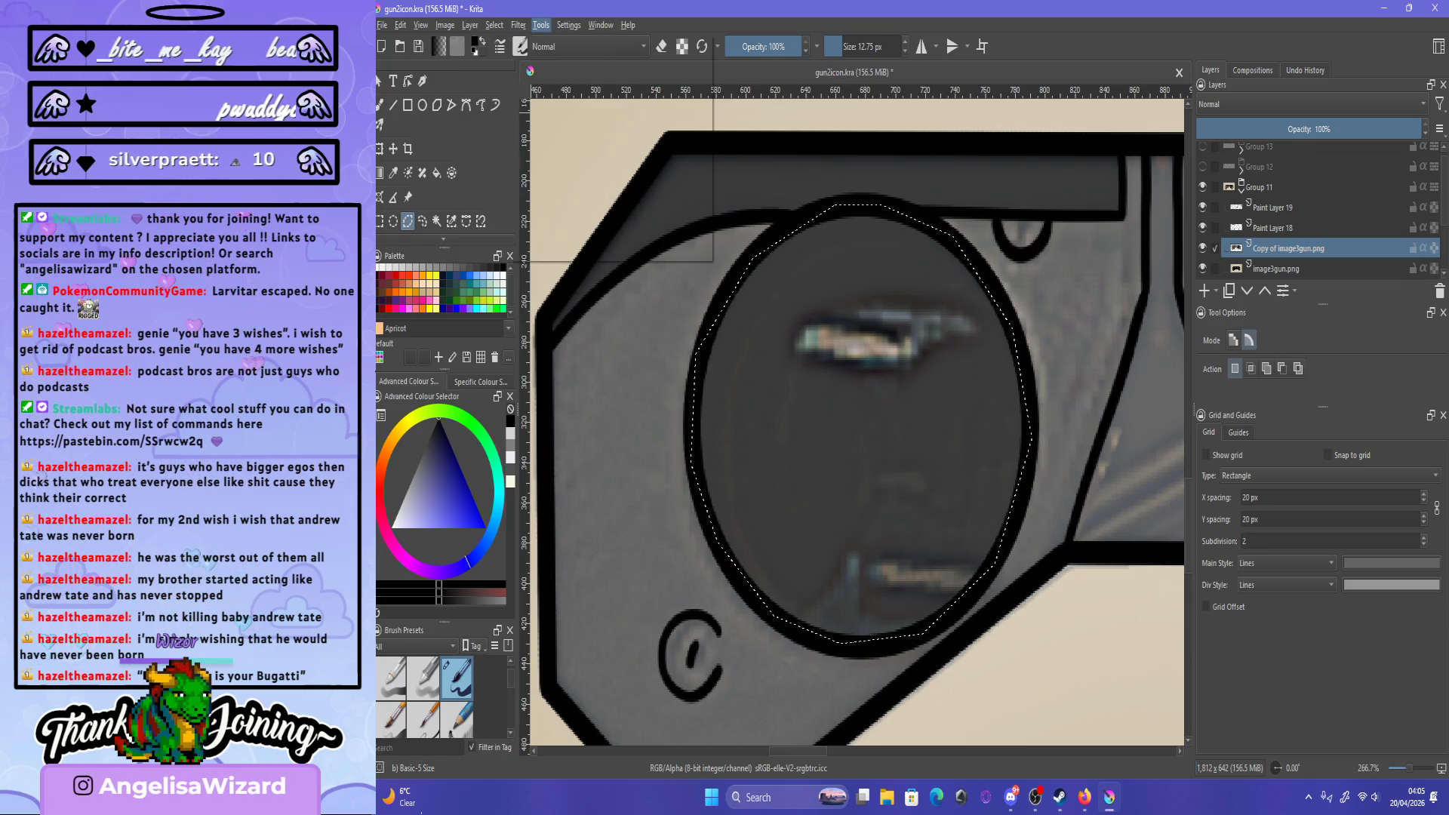
- Darken the left lens by reapplying the last Colour Adjustment filter
click(519, 25)
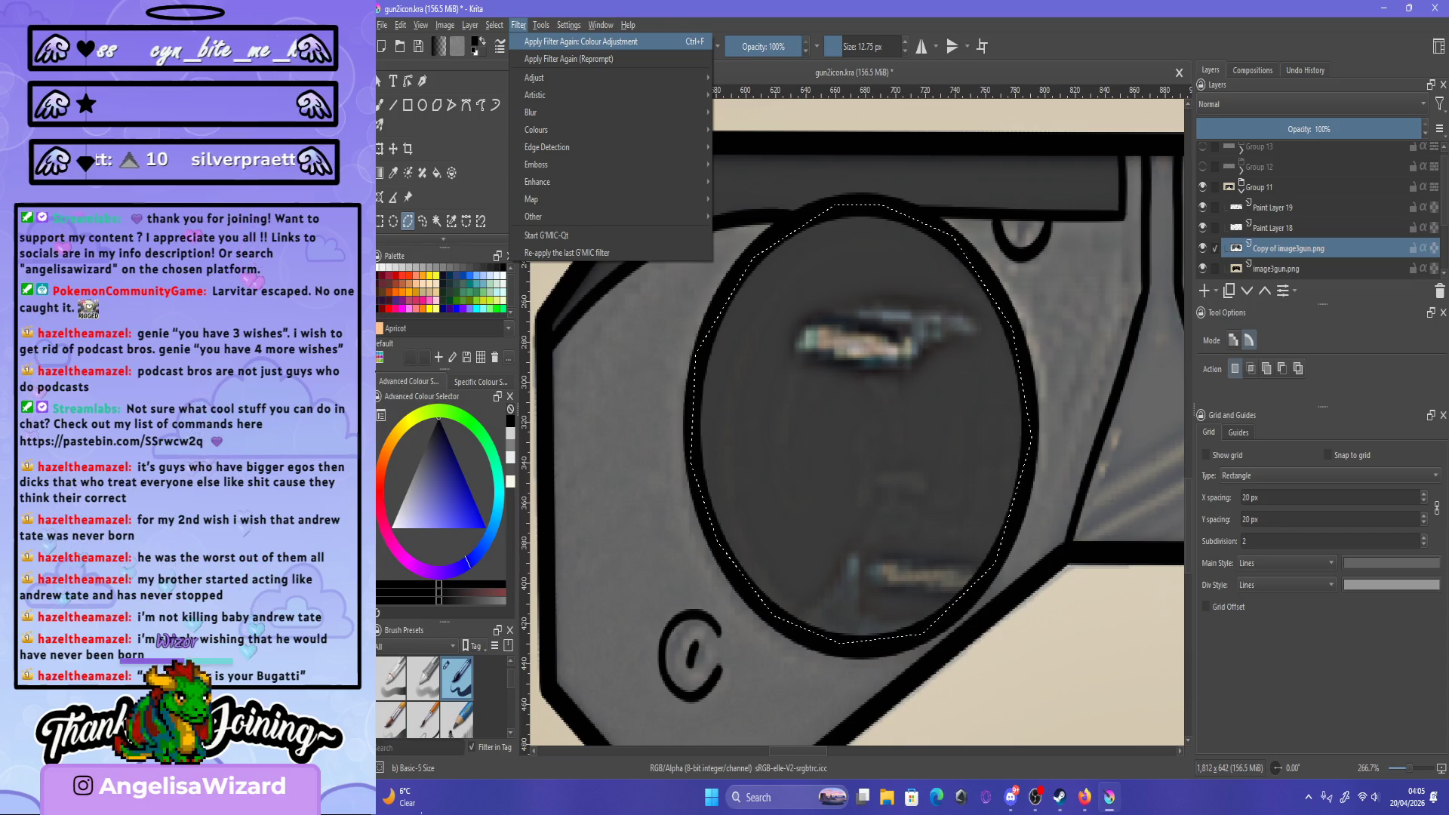
click(581, 41)
key(minus)
key(minus)
key(minus)
key(minus)
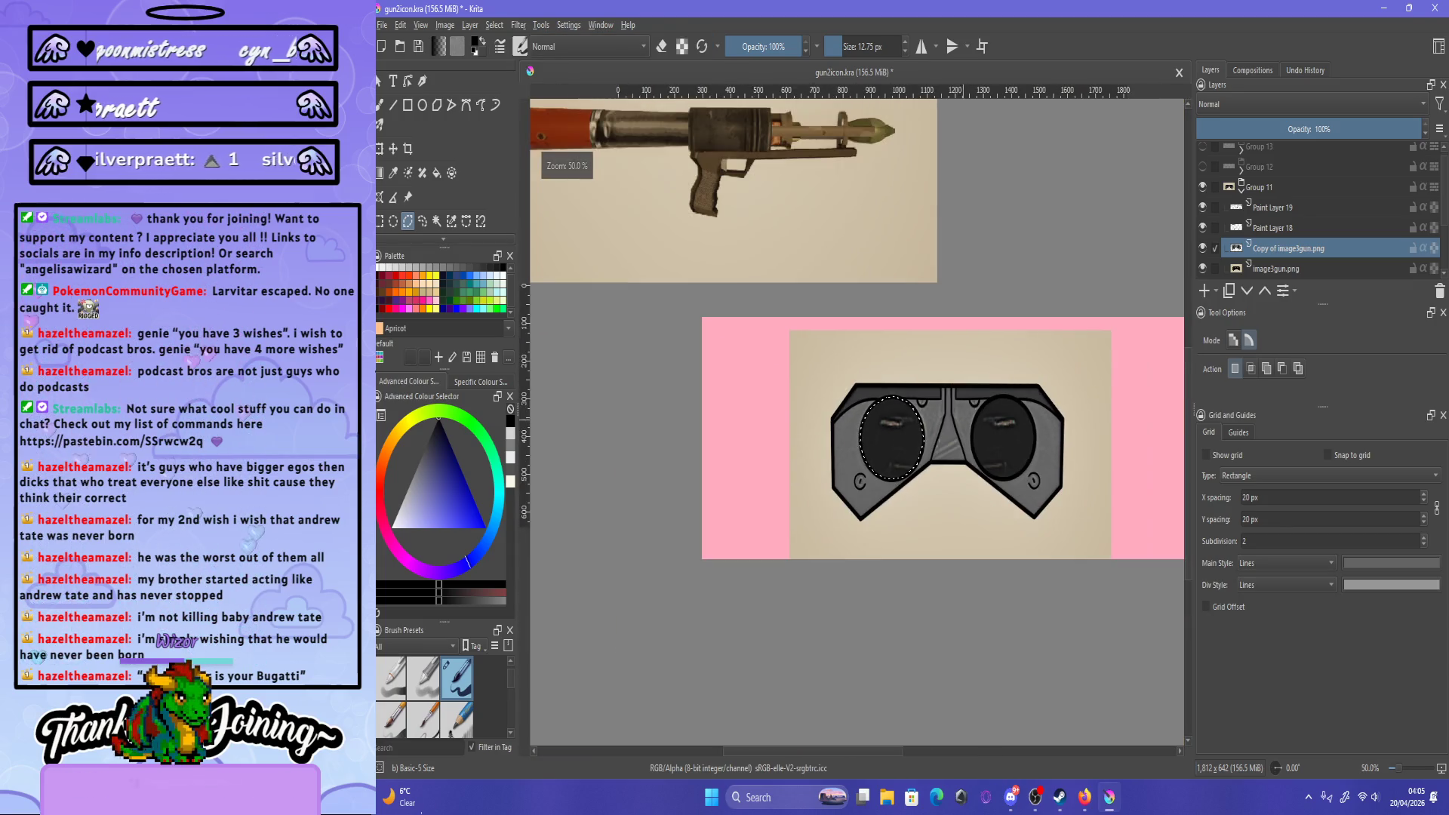
- Zoom in and trace a polygon selection around the tapered nose bridge between the lenses
key(plus)
key(plus)
key(plus)
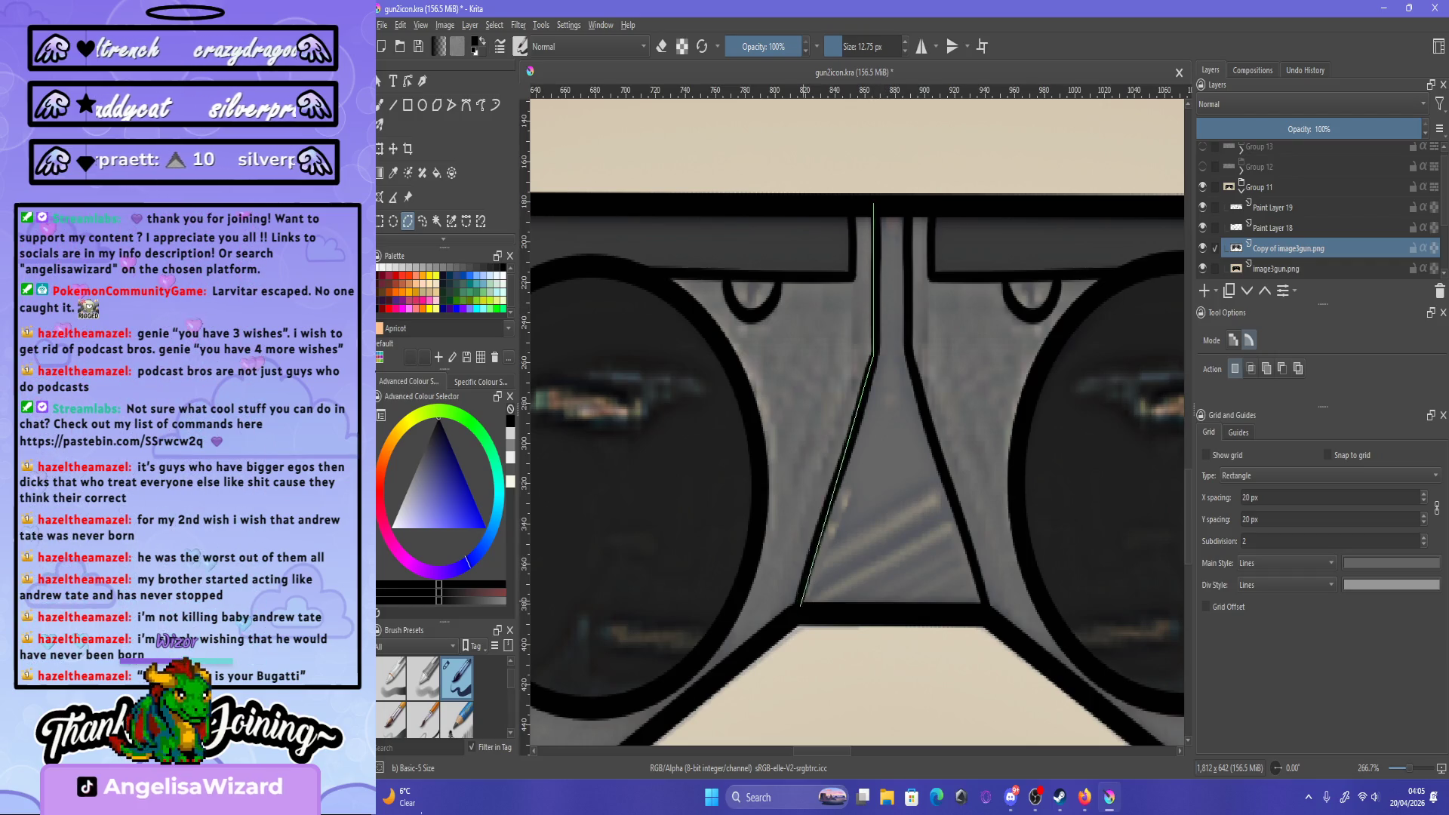
click(787, 633)
click(953, 680)
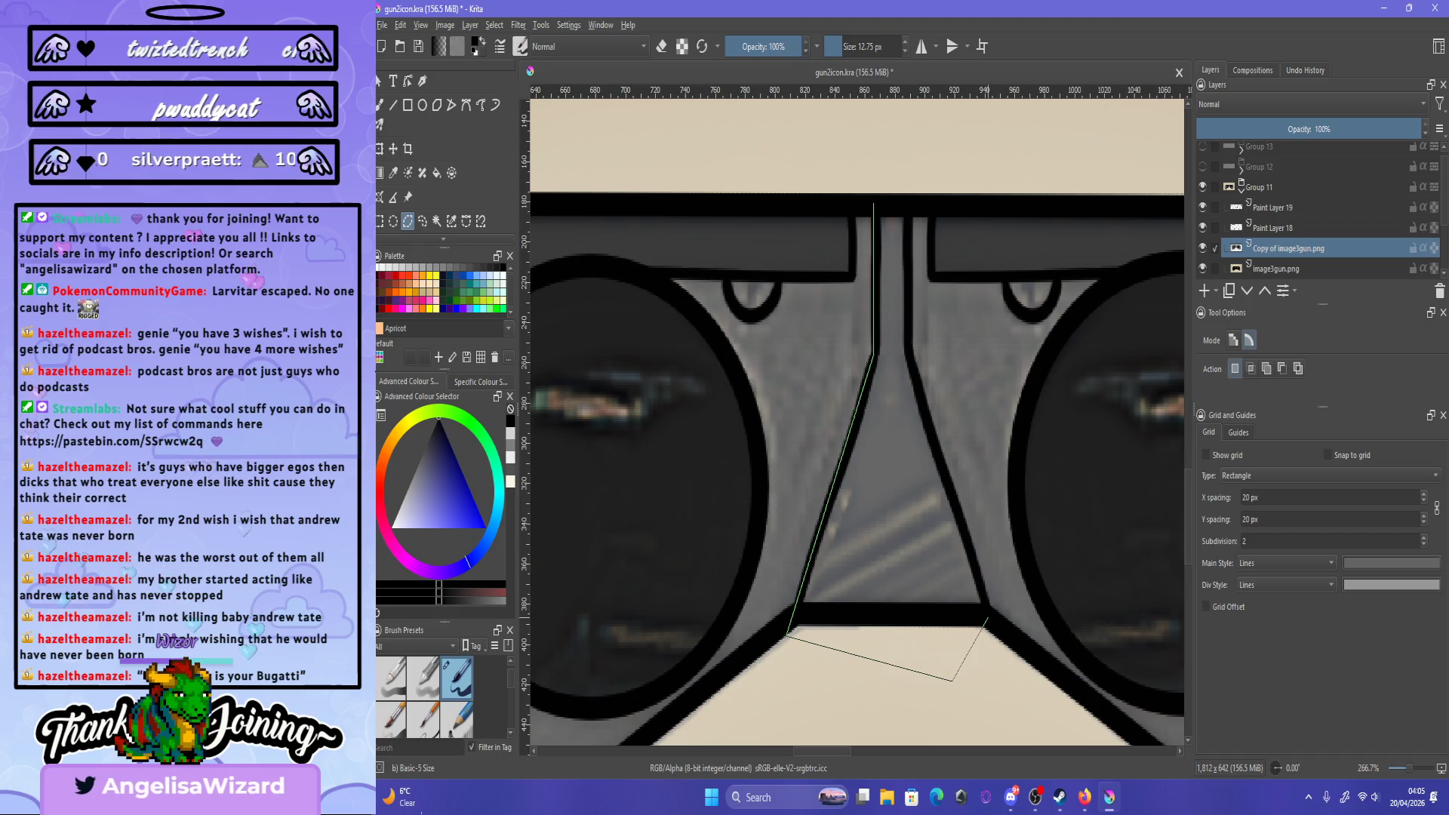
click(986, 623)
click(906, 354)
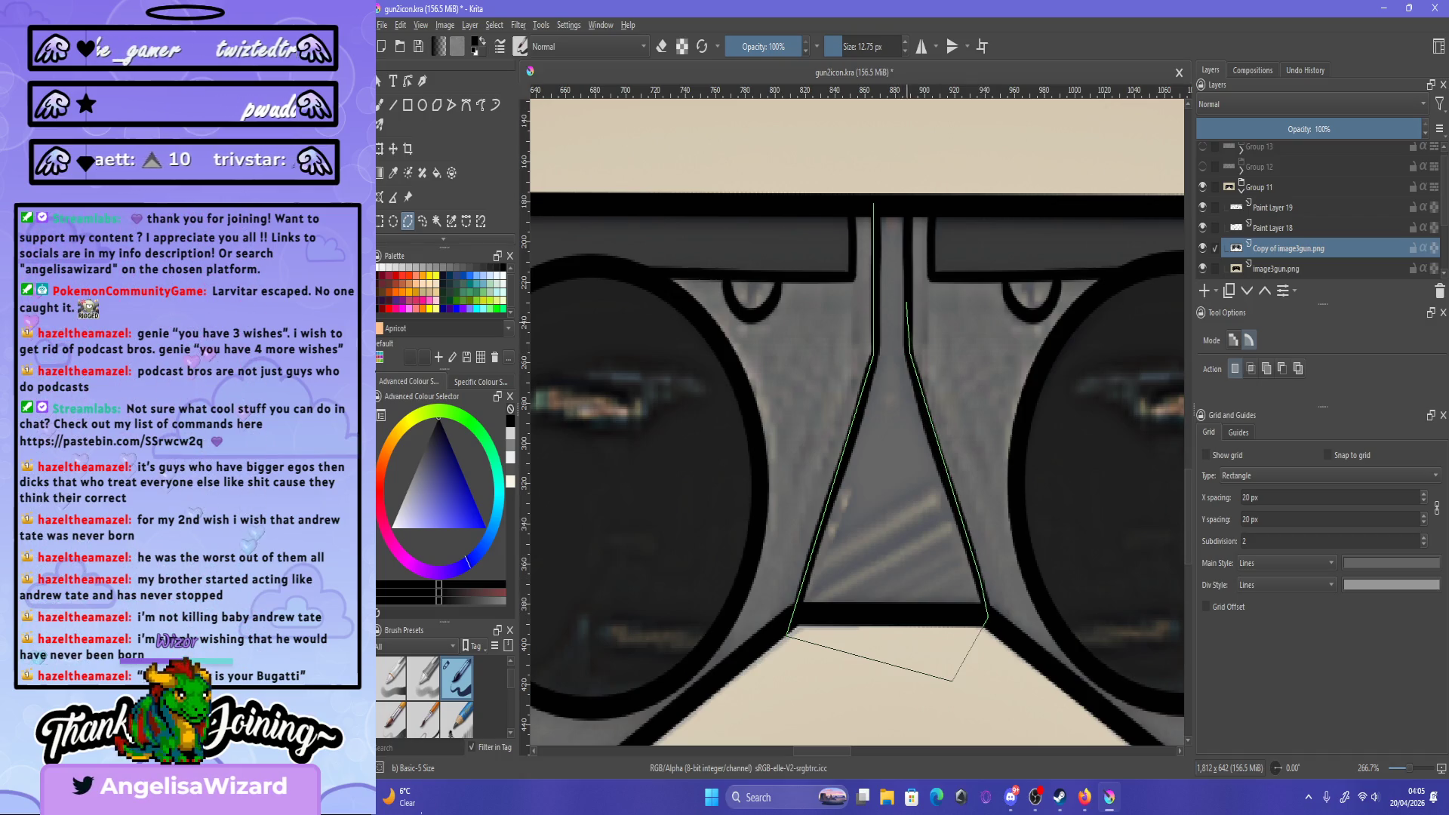
click(873, 203)
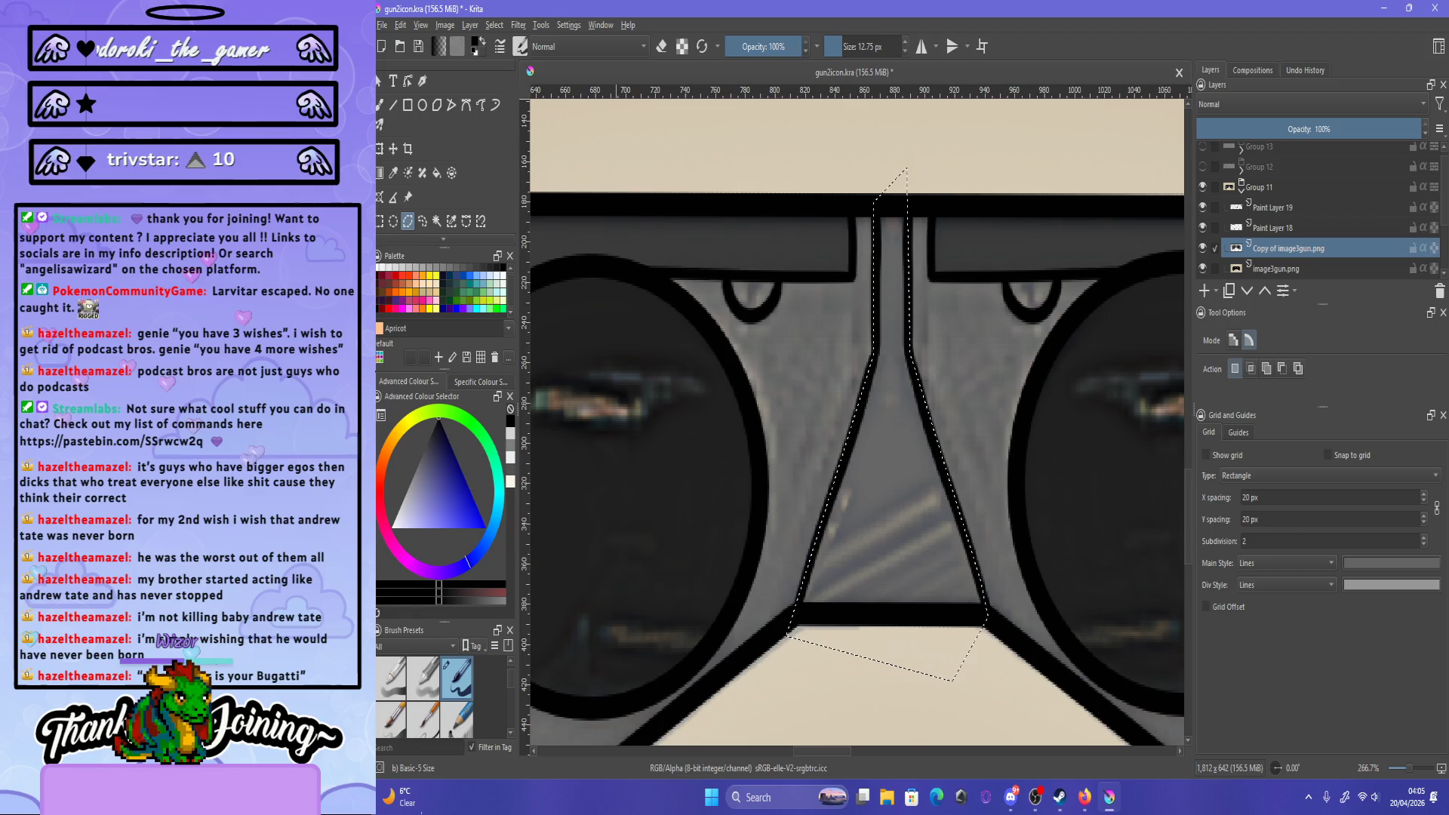
key(alt+r)
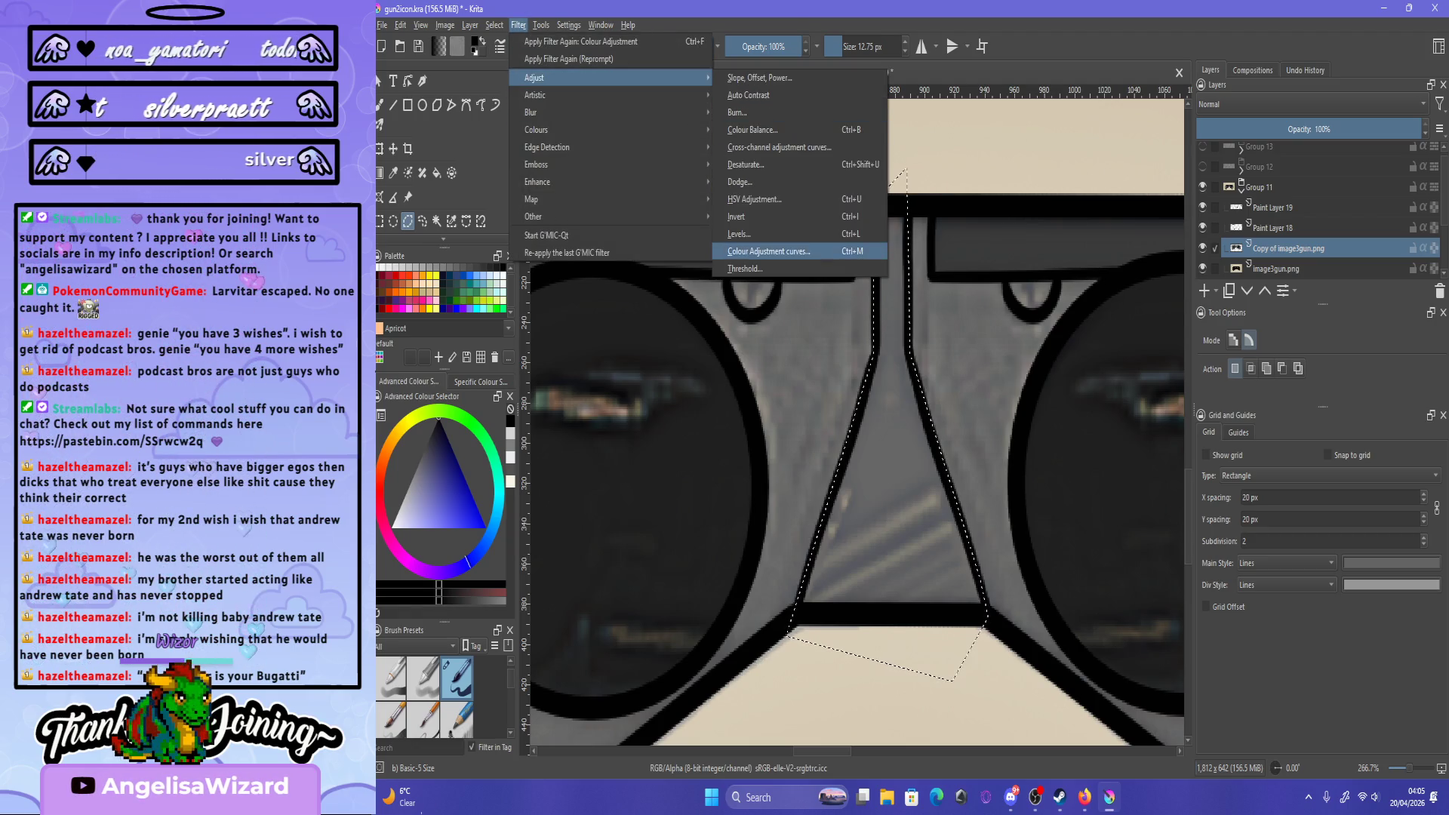
- Darken the selected bridge by dragging the Colour Adjustment curve points, then apply it
key(Return)
drag(1045, 463, 1048, 483)
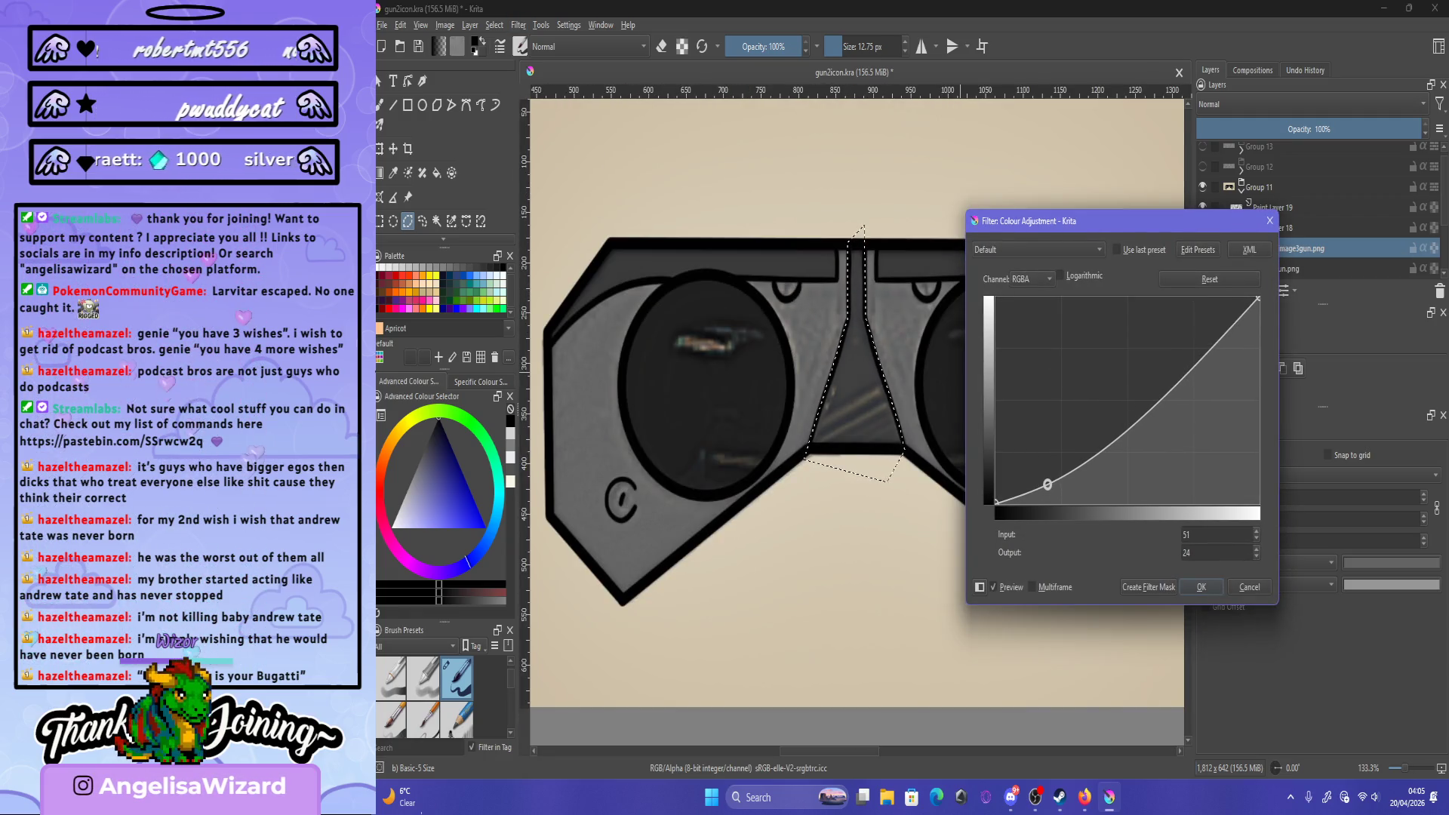
drag(1191, 343, 1178, 316)
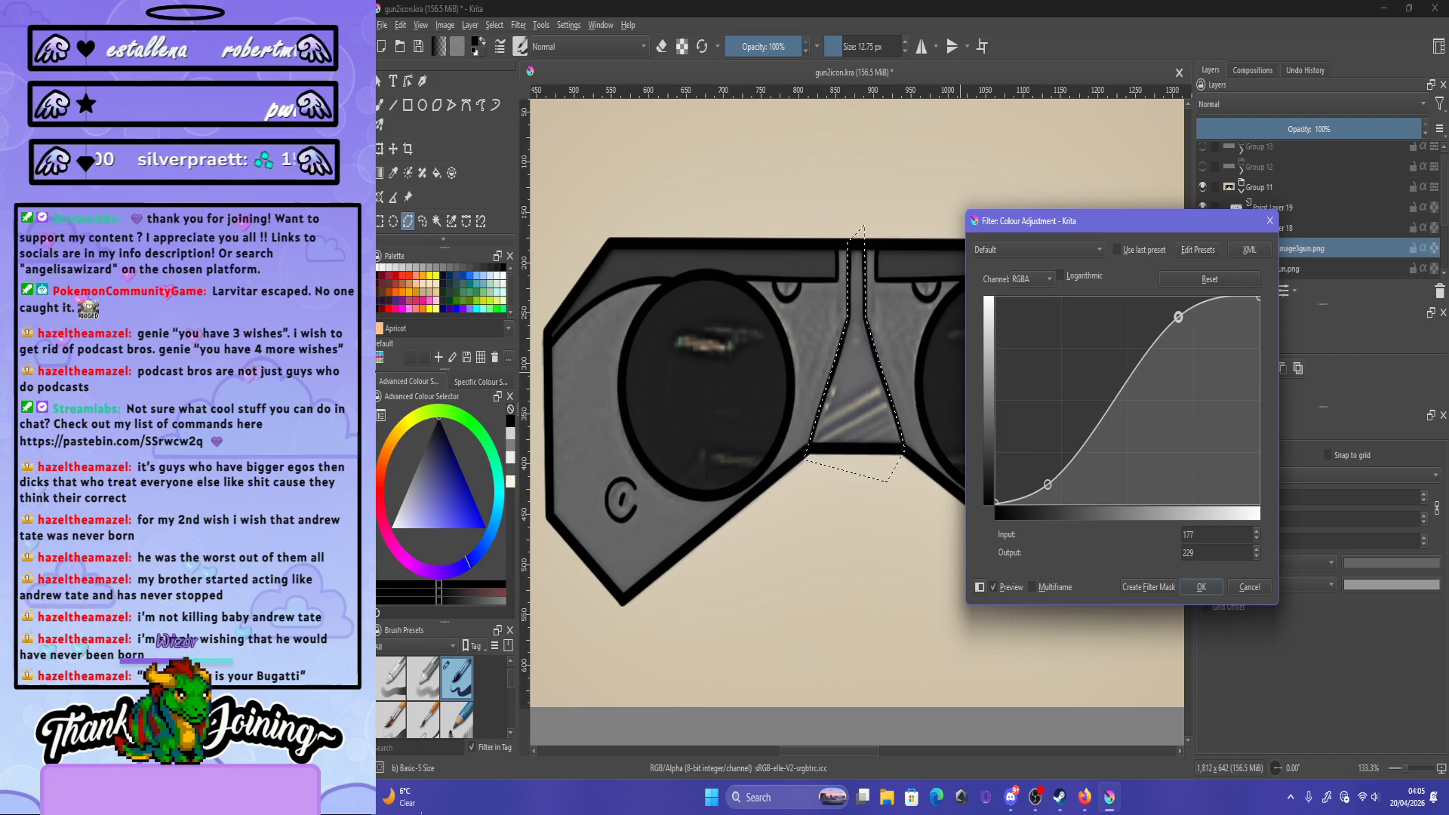
drag(1096, 415, 1098, 449)
key(Return)
- Zoom around to check the darkened goggles, then switch to the Freehand Brush tool
scroll(856, 415, down, 3)
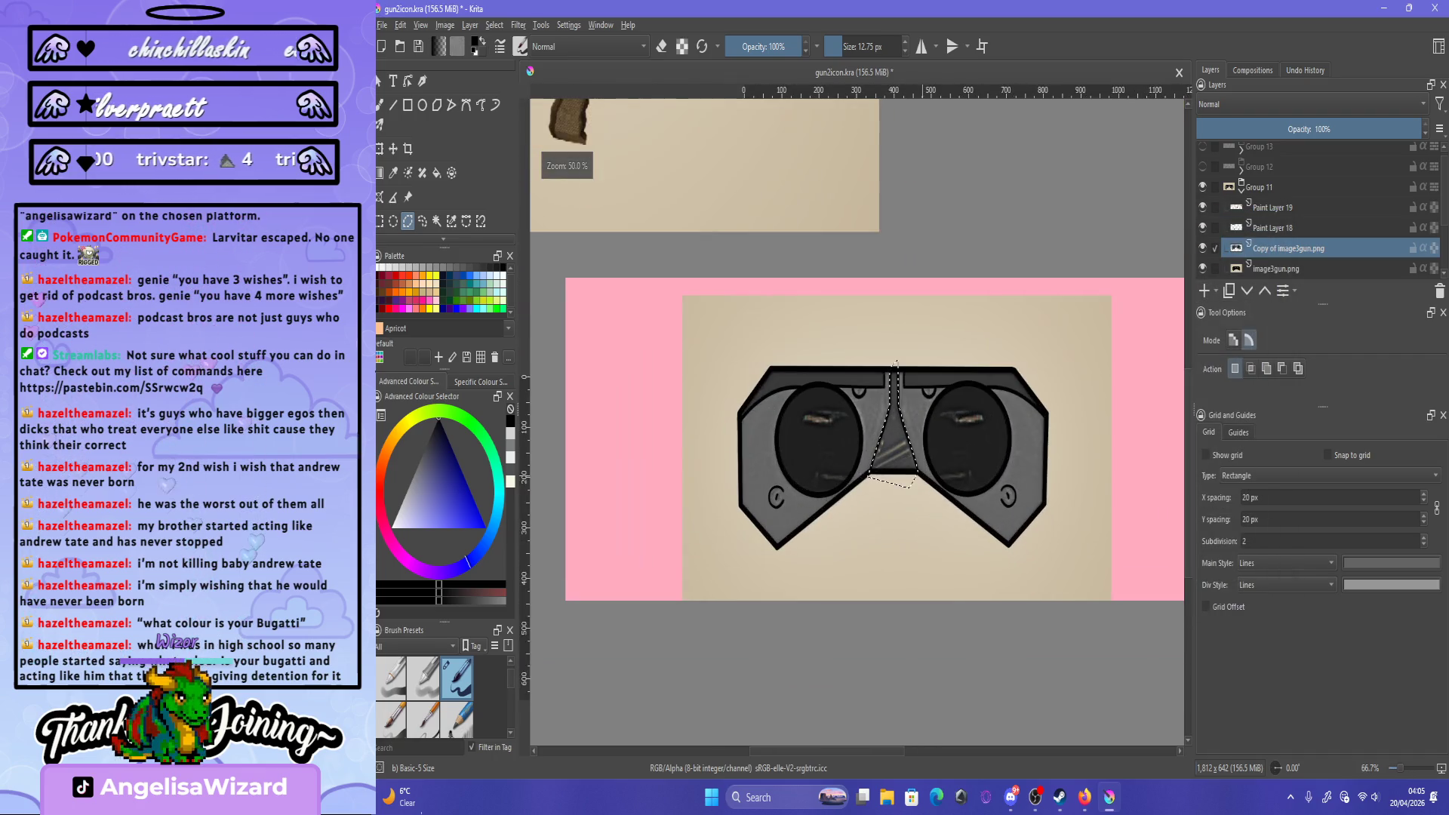
scroll(856, 415, up, 1)
scroll(856, 415, down, 1)
scroll(856, 415, up, 2)
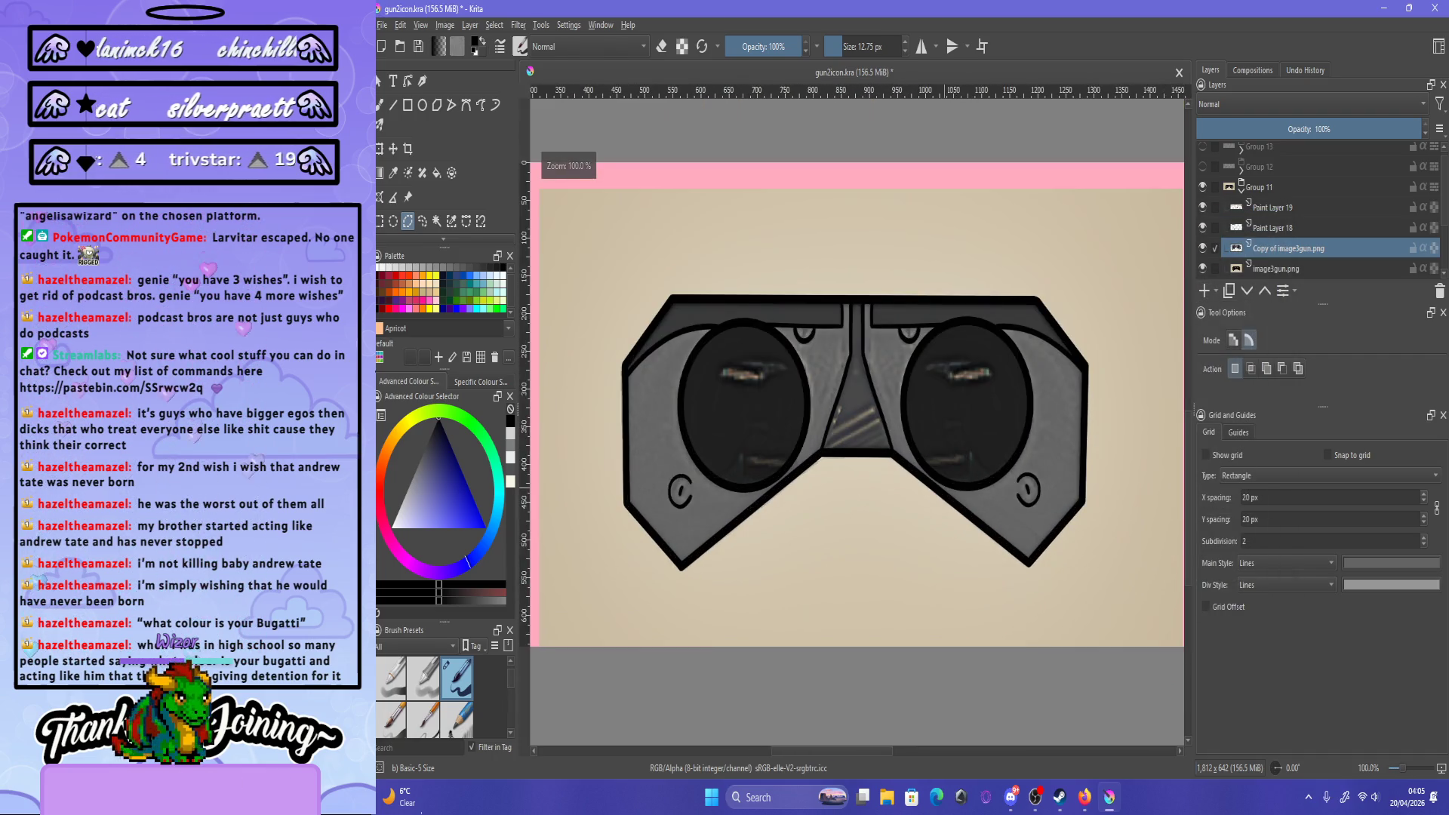
scroll(856, 415, down, 2)
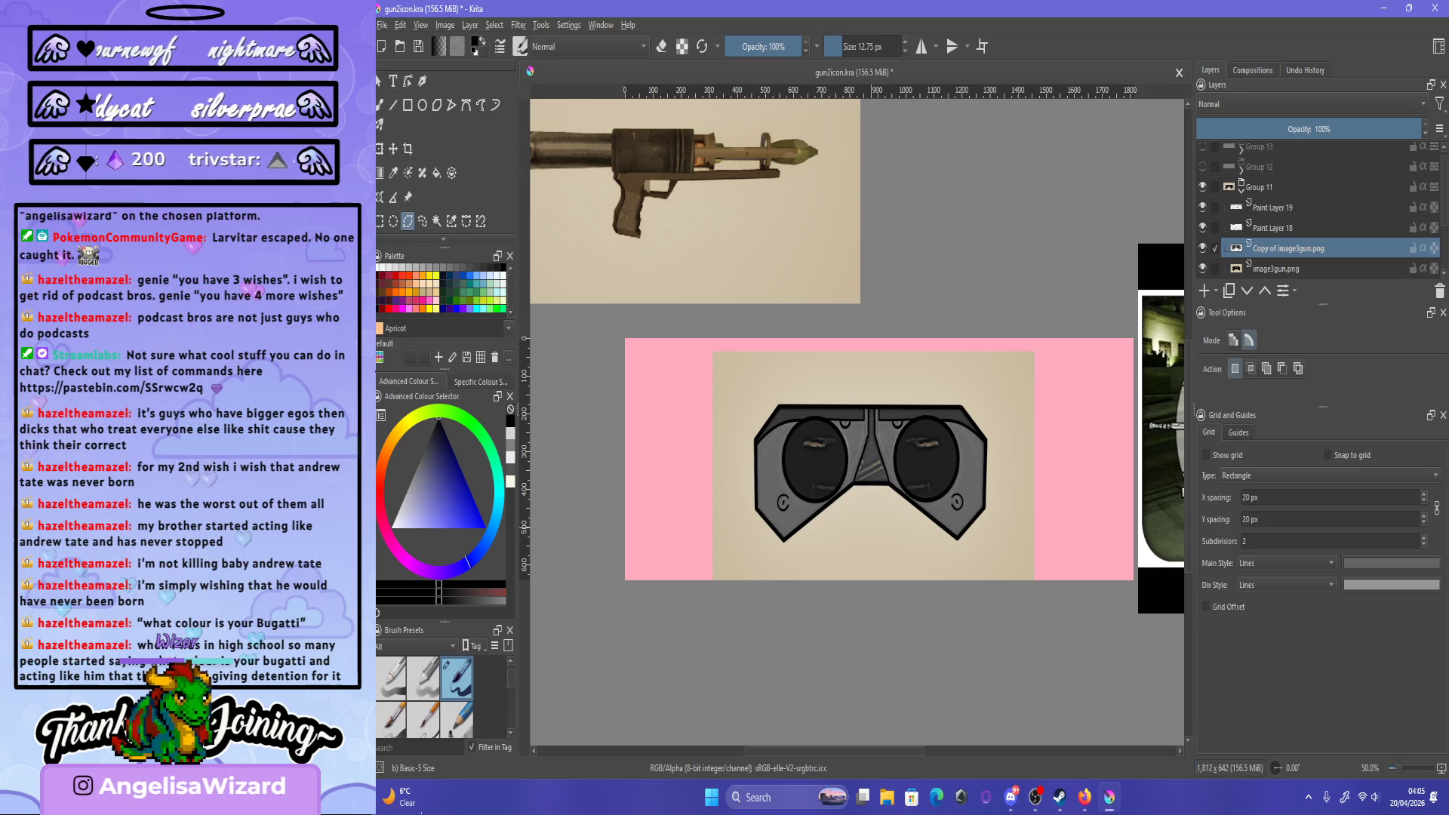
key(b)
scroll(689, 287, up, 3)
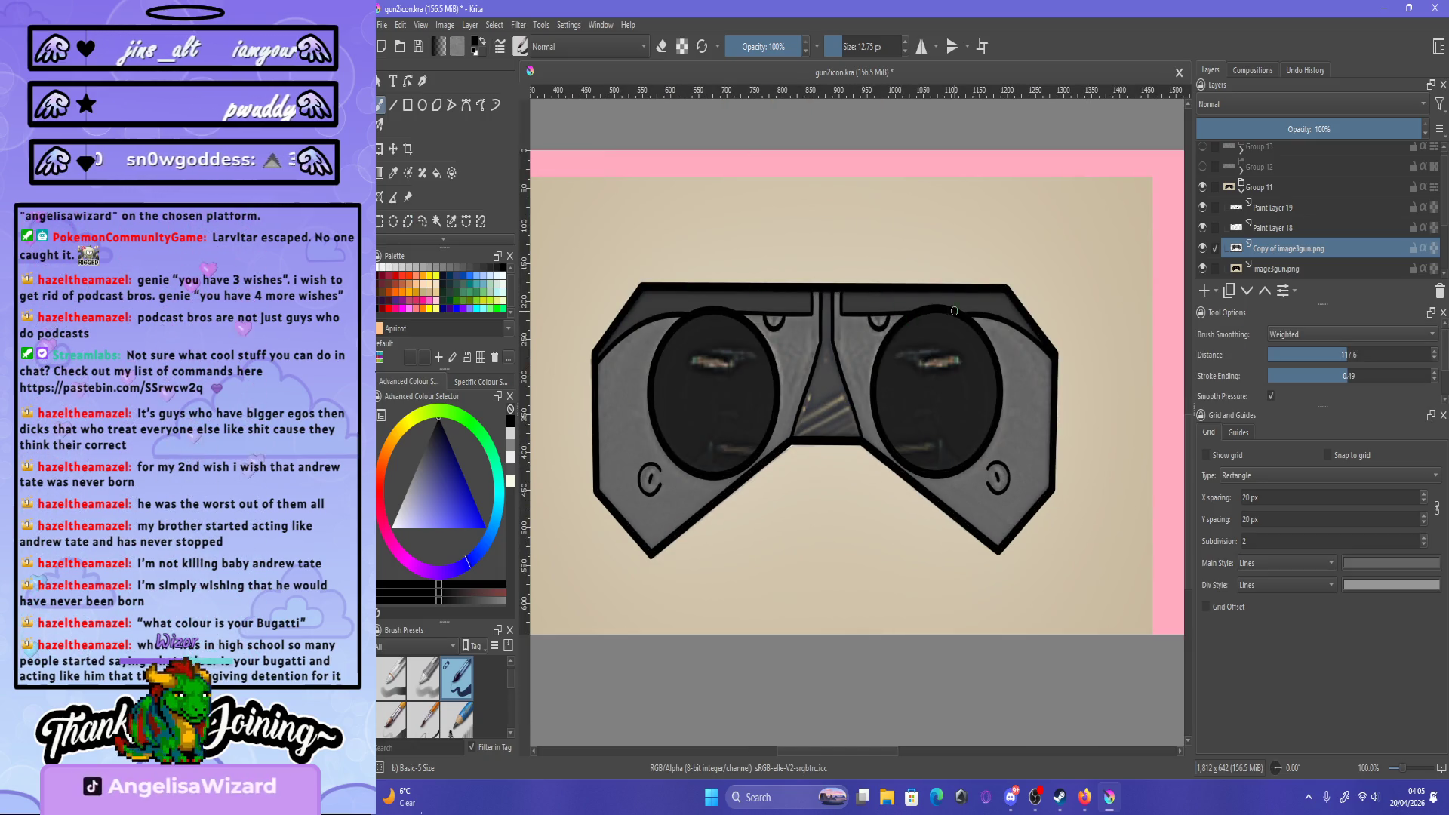
- Undo the stray scribble on the right curl and choose the Airbrush Soft preset
key(ctrl+z)
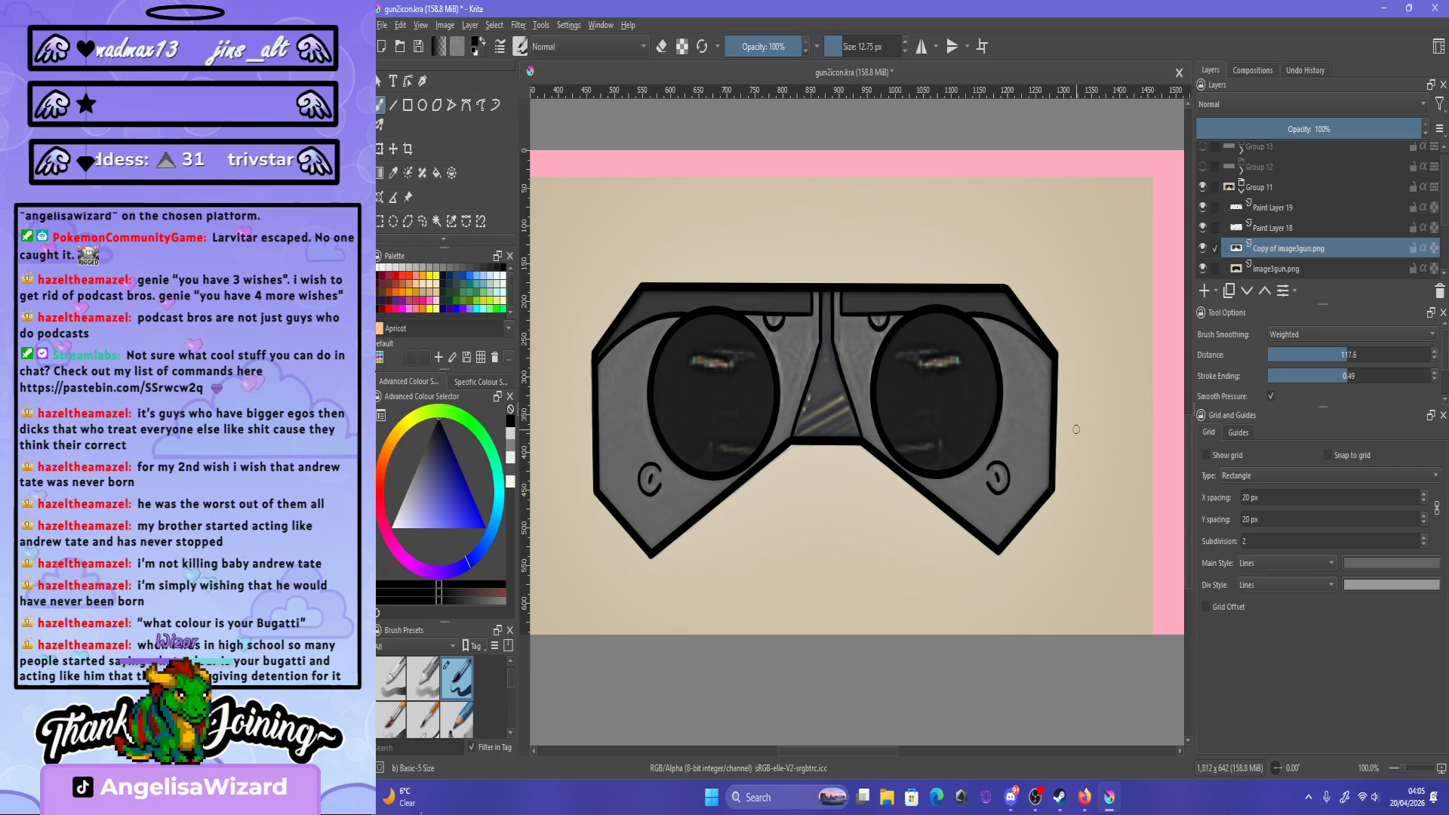
key(F6)
key(slash)
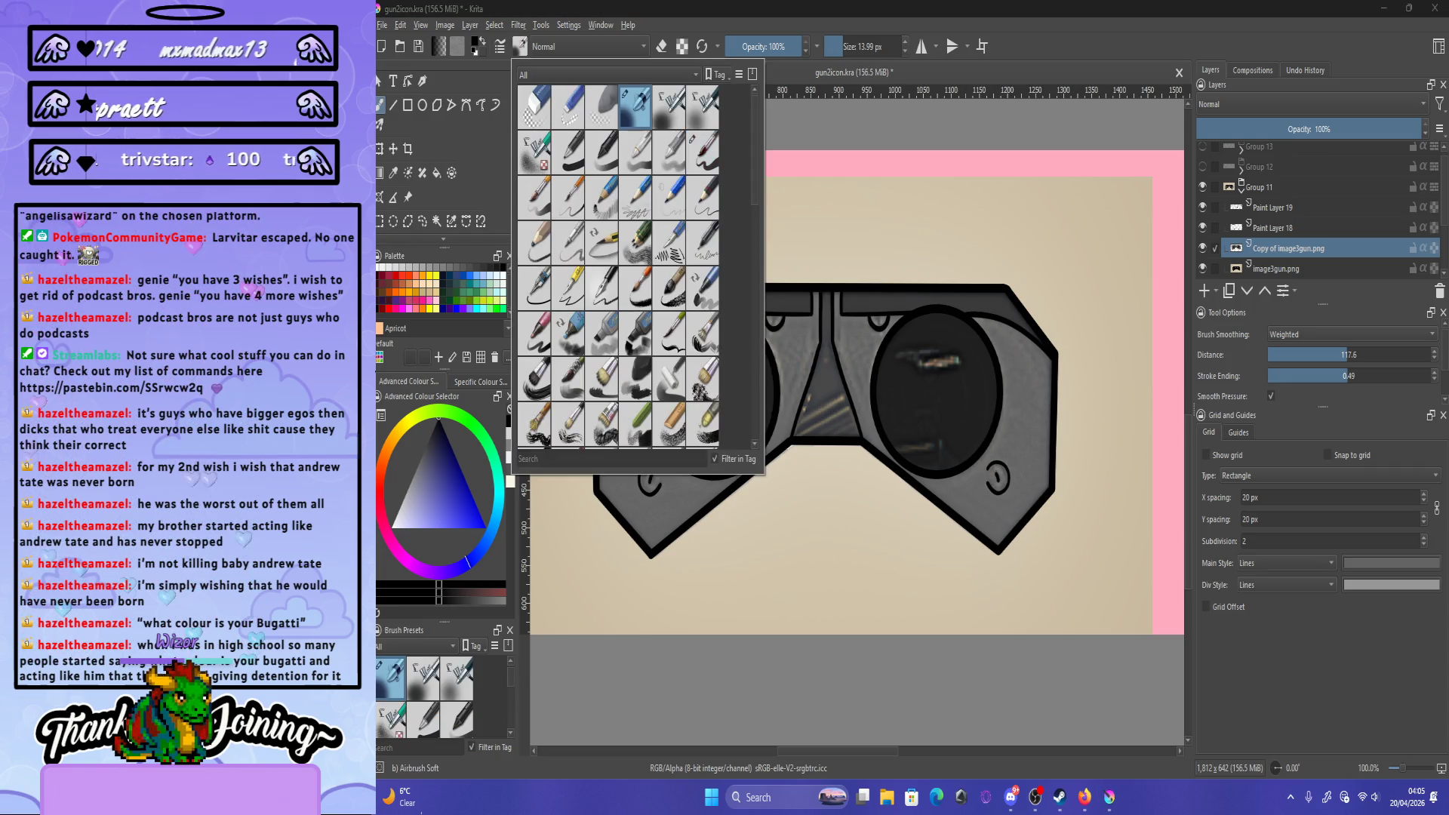
key(F6)
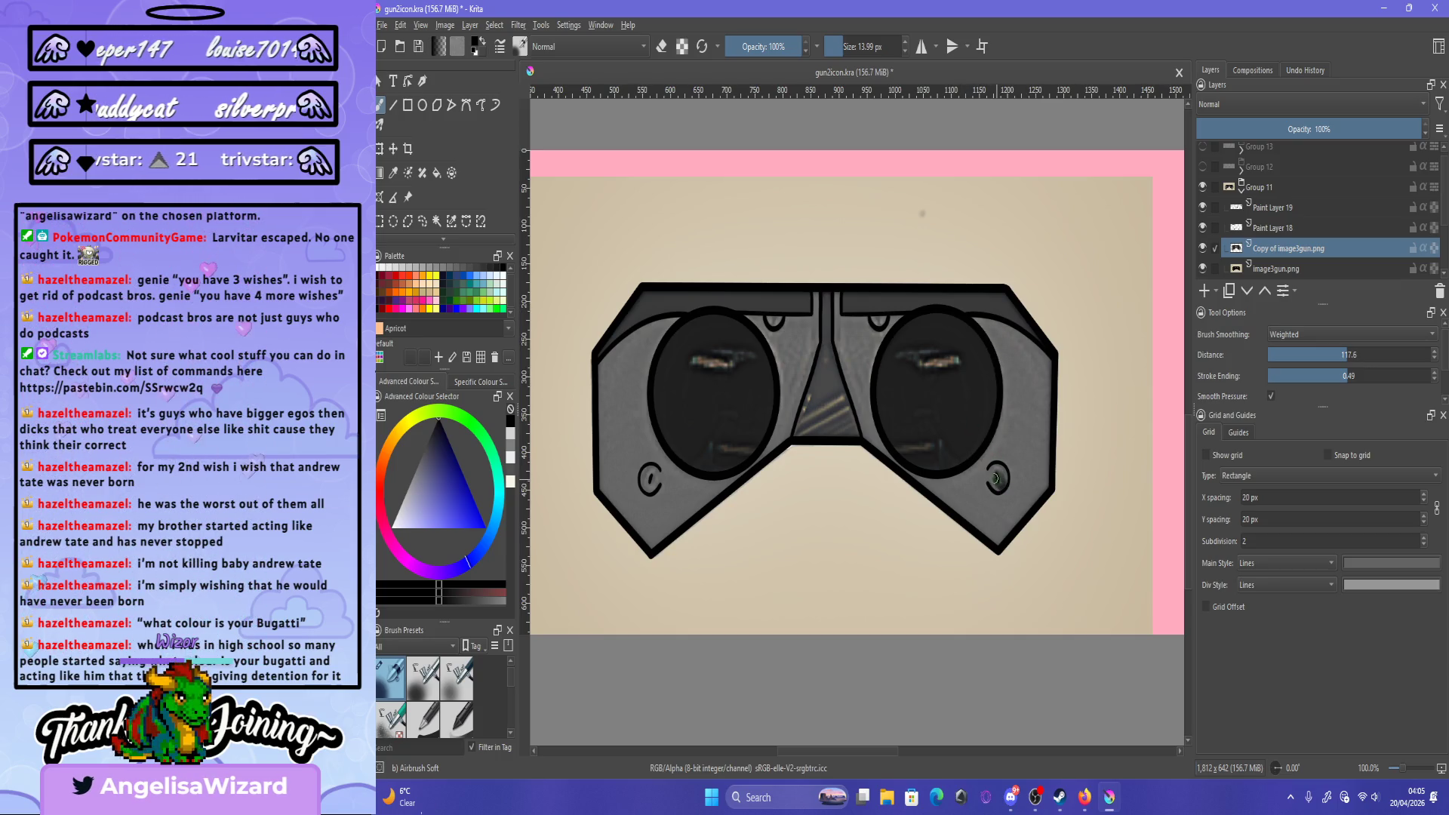
- Set the airbrush to 43% opacity and 51.60 px, and add Paint Layer 20
key(i)
key(i)
key(i)
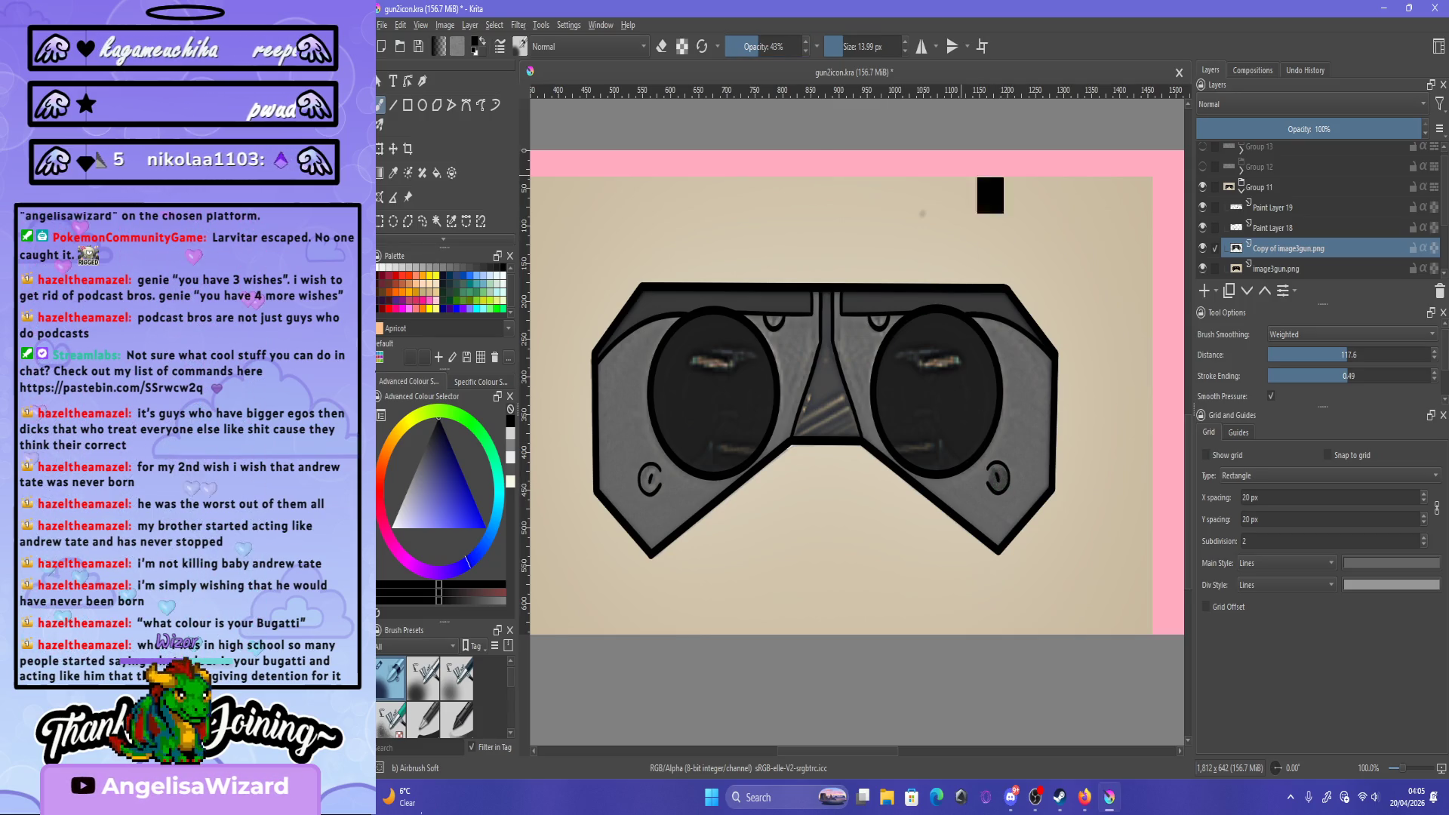
key(bracketright)
key(bracketright)
key(bracketright)
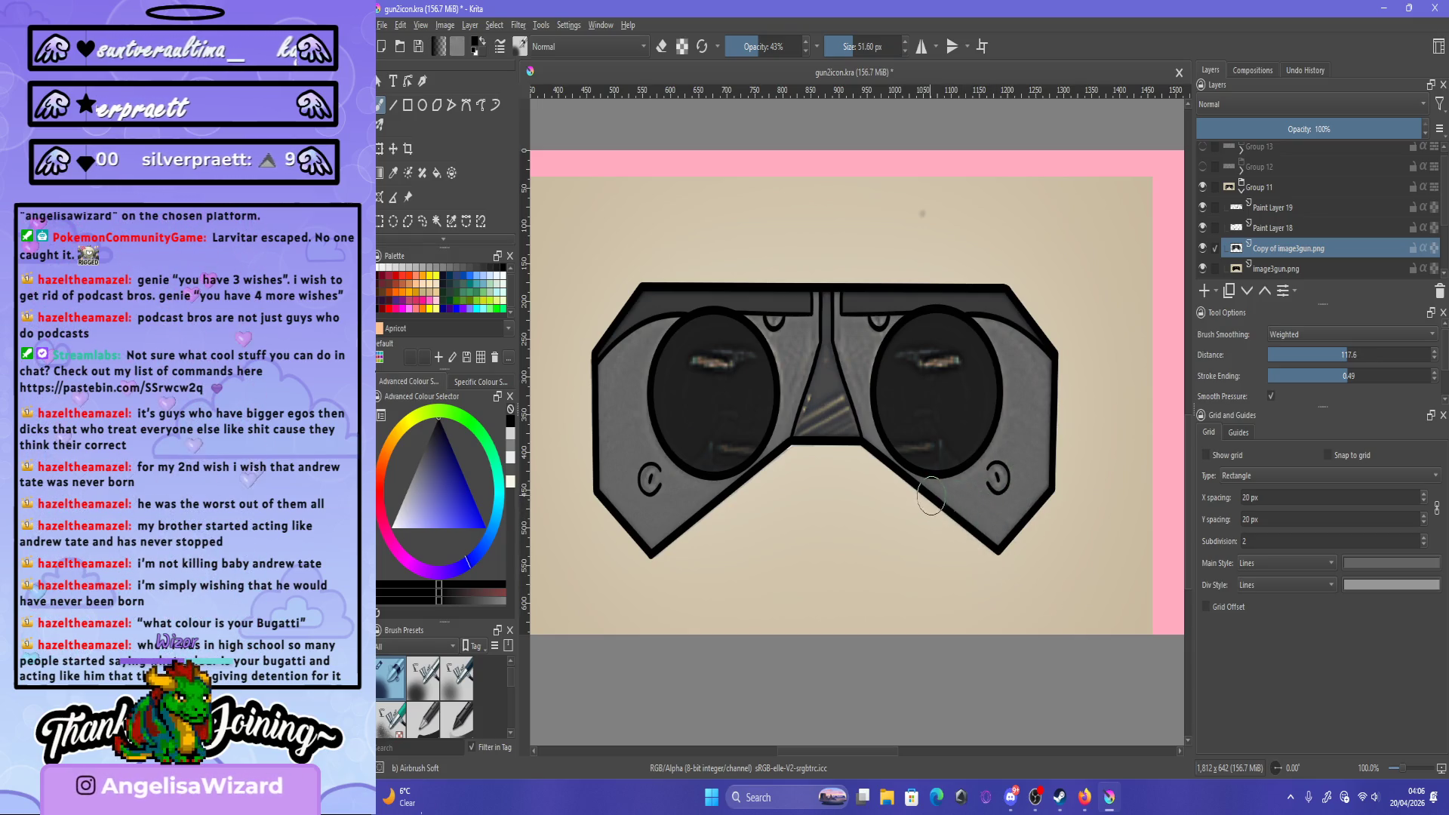
click(1204, 290)
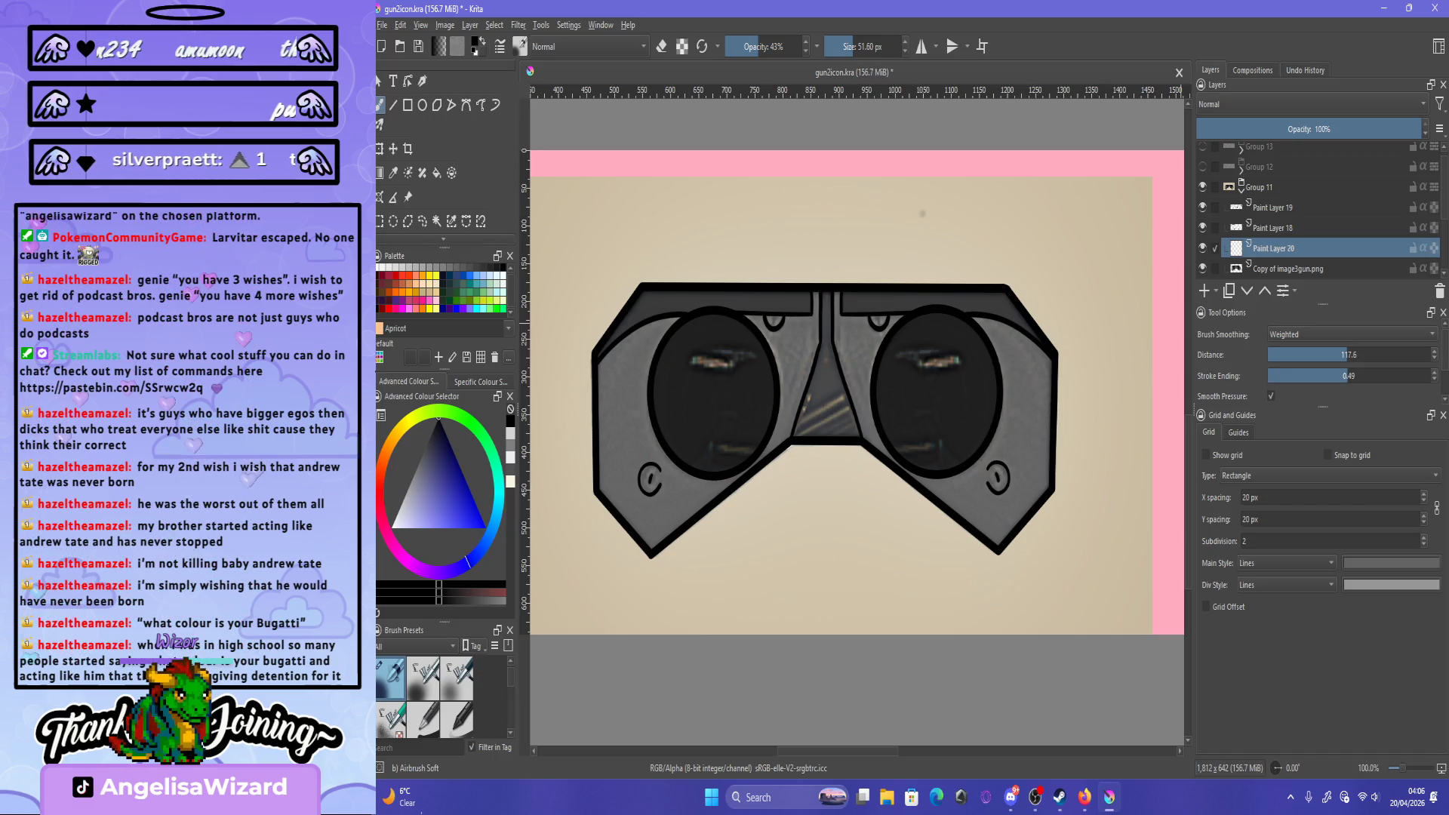
- Quick Group Copy of image3gun.png into Group 21 and move Paint Layer 20 beneath it
right_click(1269, 269)
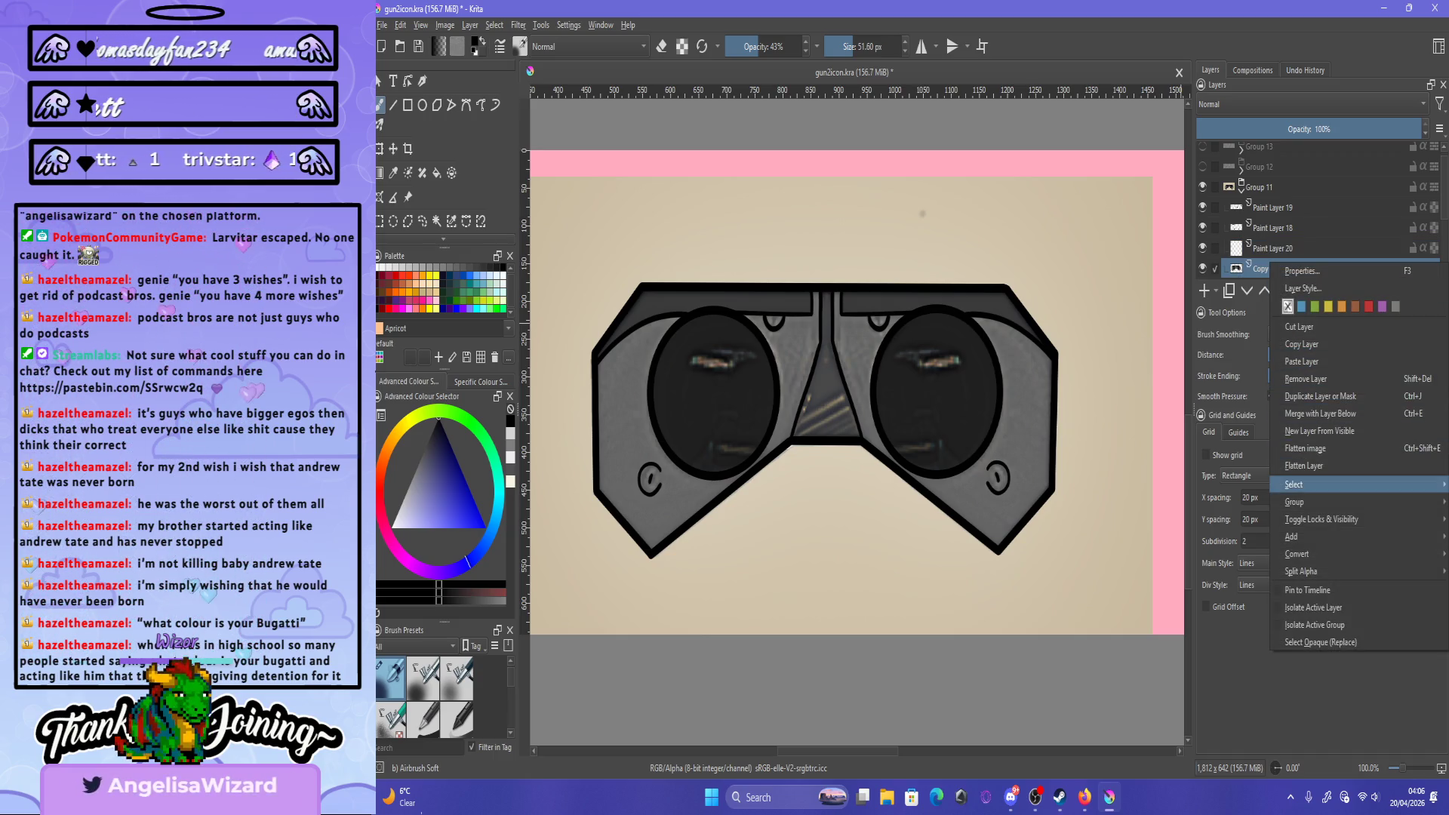
mouse_move(1295, 502)
click(1150, 502)
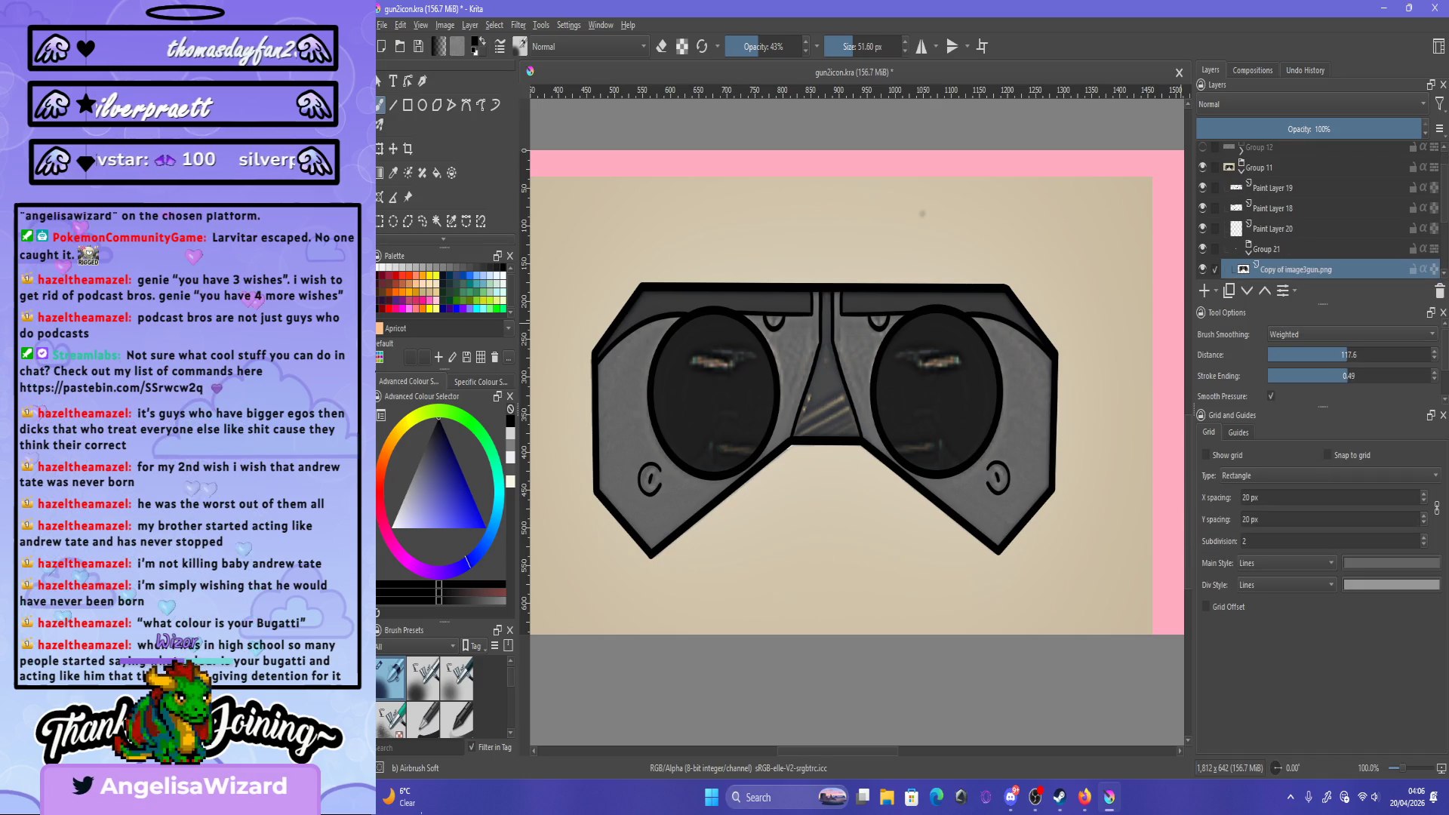
mouse_move(1272, 228)
mouse_down()
mouse_move(1272, 273)
mouse_move(1272, 238)
mouse_up()
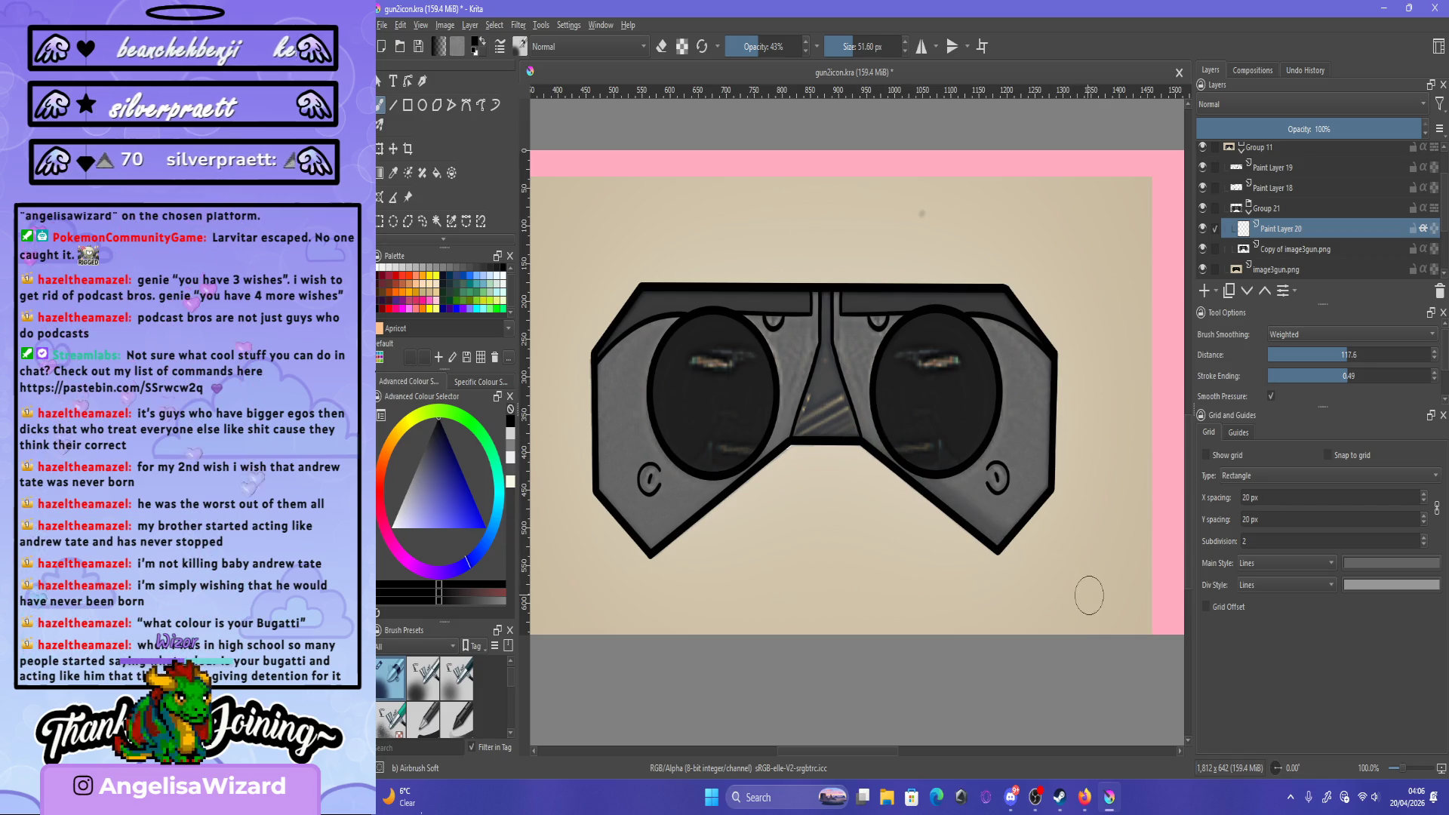
- Airbrush faint dark strokes below the left lens and across the goggles' bottom edge
drag(789, 464, 645, 543)
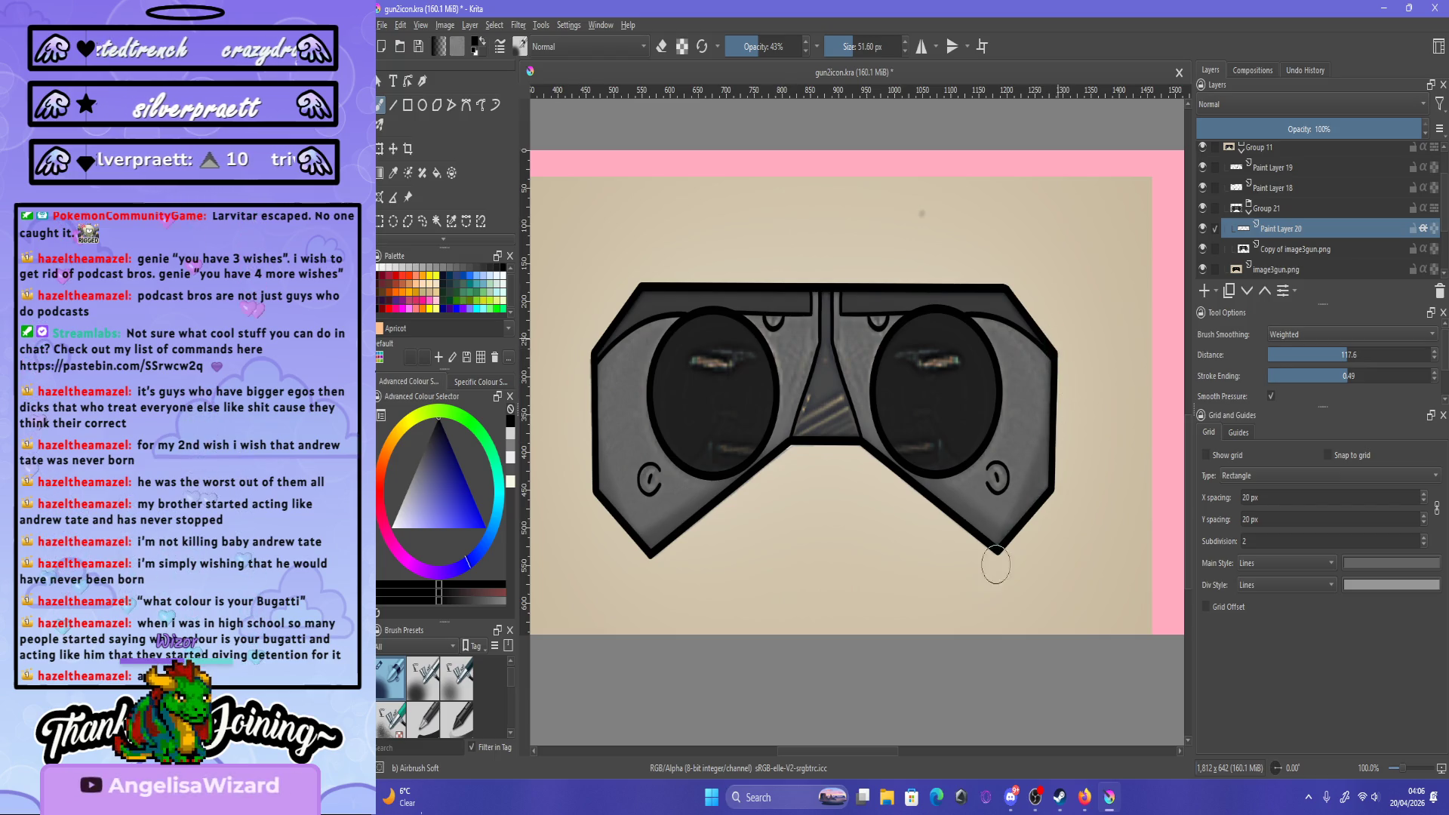
mouse_move(995, 565)
mouse_down()
mouse_move(664, 532)
mouse_move(597, 356)
mouse_up()
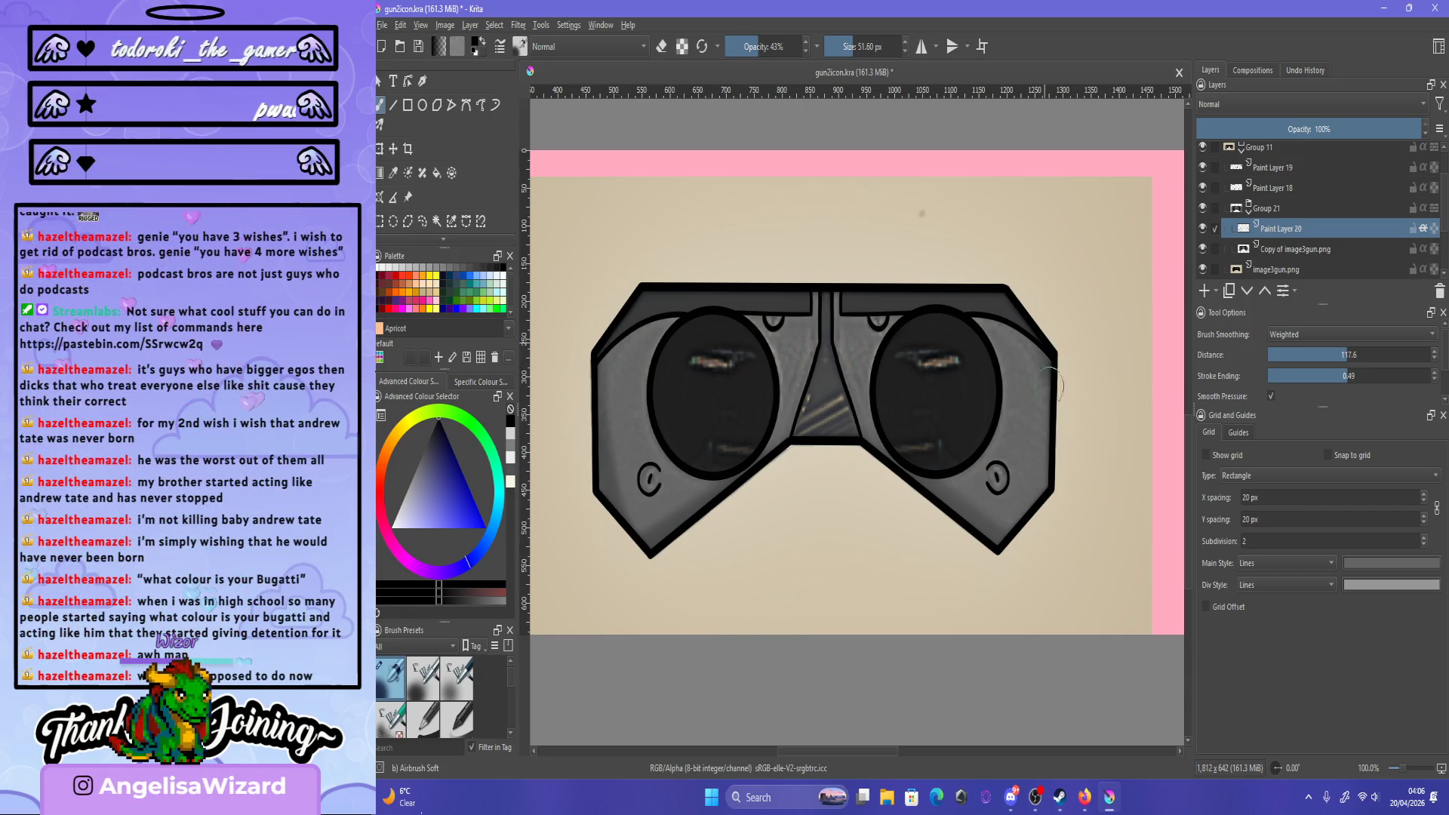
drag(793, 507, 790, 516)
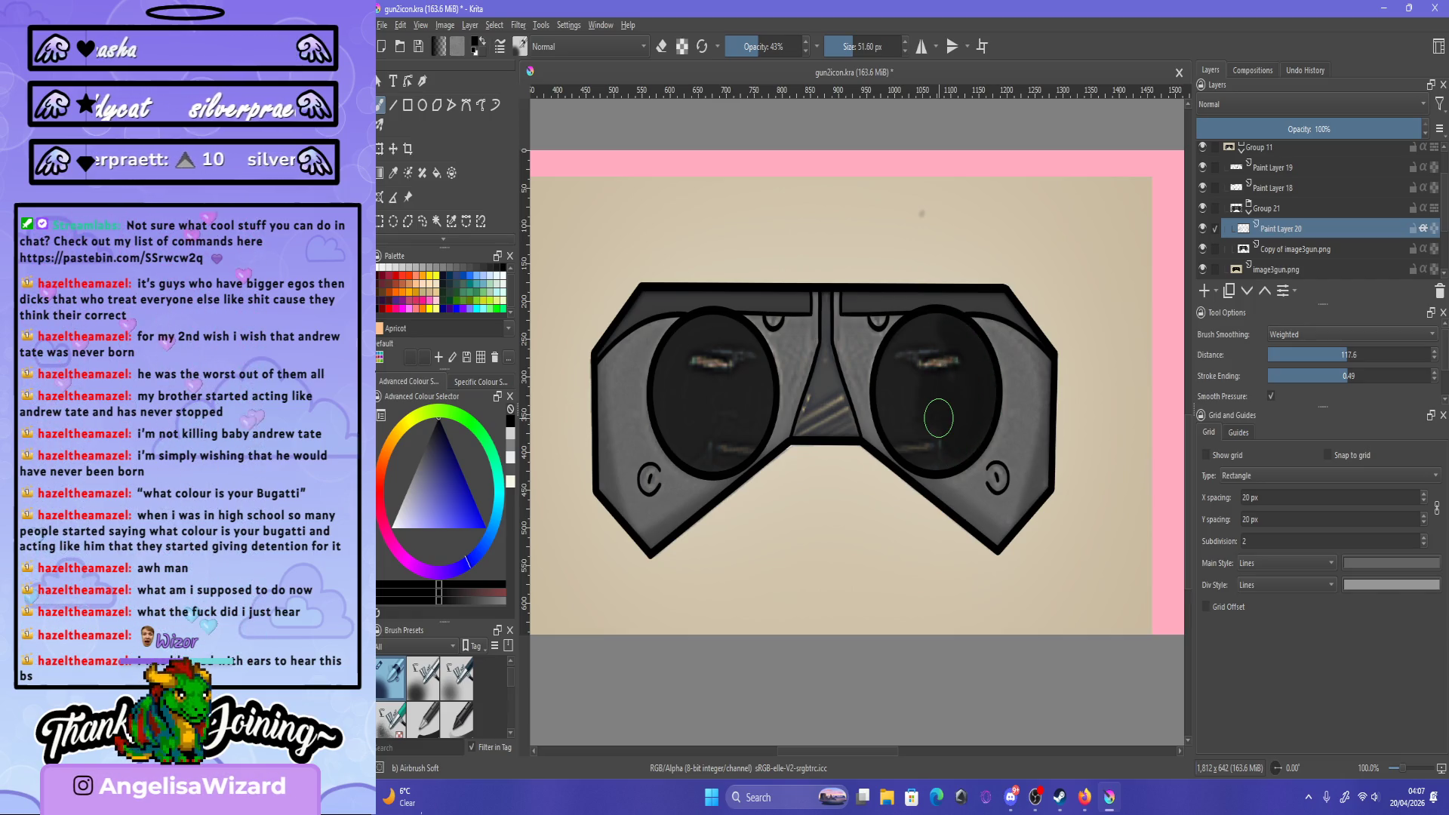
- Lower airbrush opacity to 33% and softly darken the insides of both lenses
drag(938, 417, 928, 426)
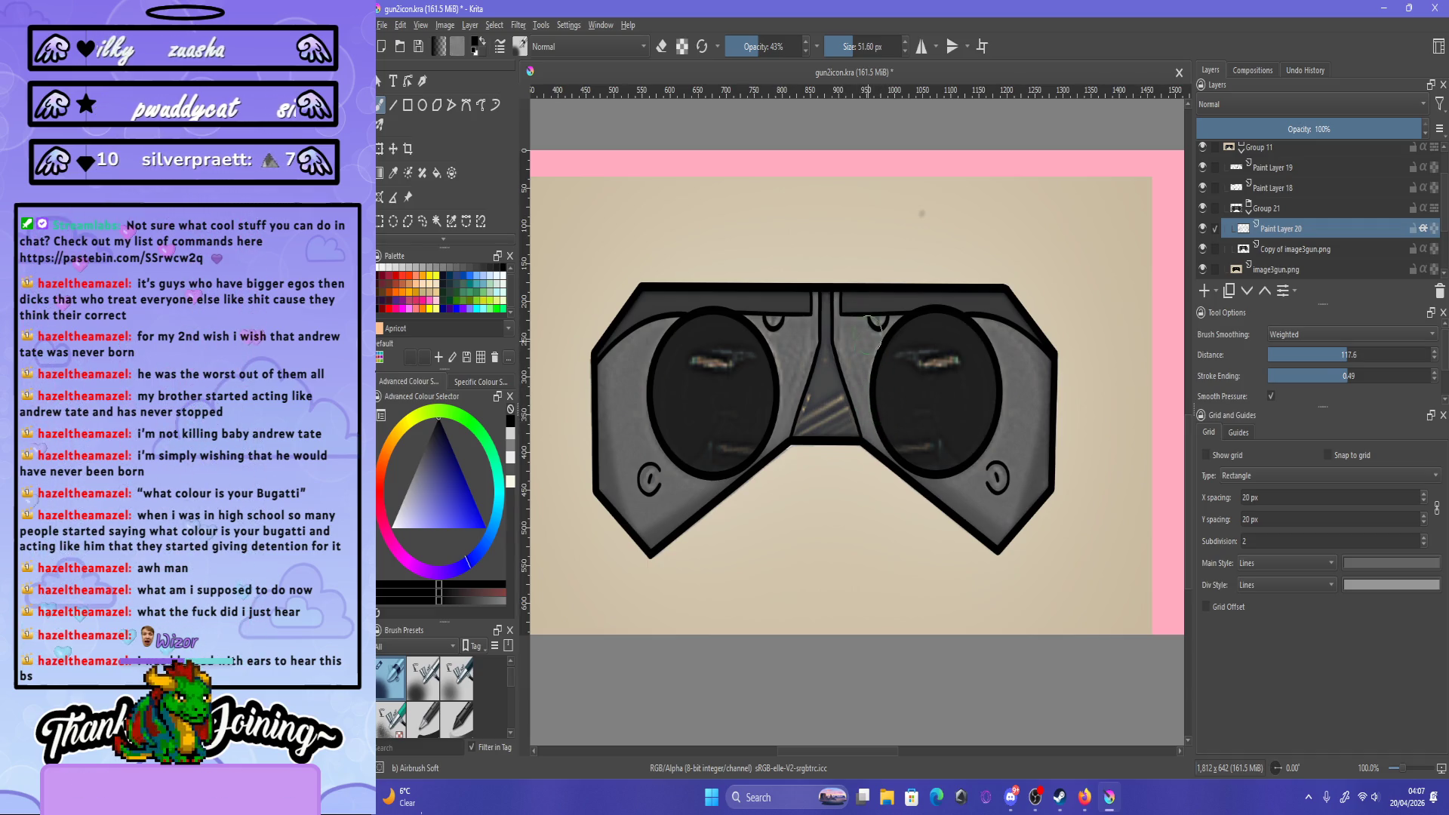
key(i)
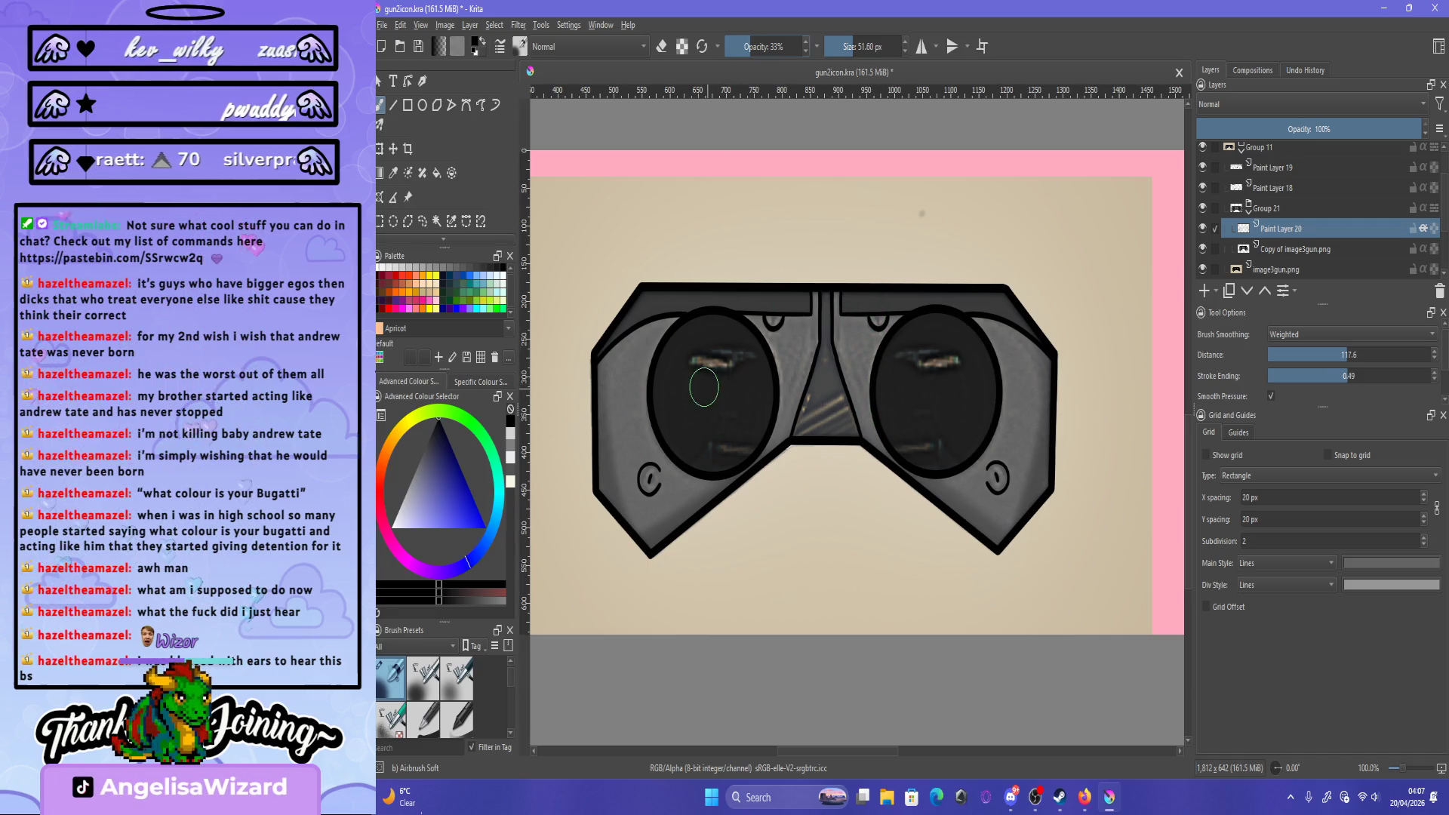
mouse_move(704, 387)
mouse_down()
mouse_move(711, 441)
mouse_move(684, 430)
mouse_move(686, 336)
mouse_move(704, 333)
mouse_move(697, 464)
mouse_move(672, 408)
mouse_move(704, 463)
mouse_move(687, 331)
mouse_move(675, 369)
mouse_move(718, 404)
mouse_up()
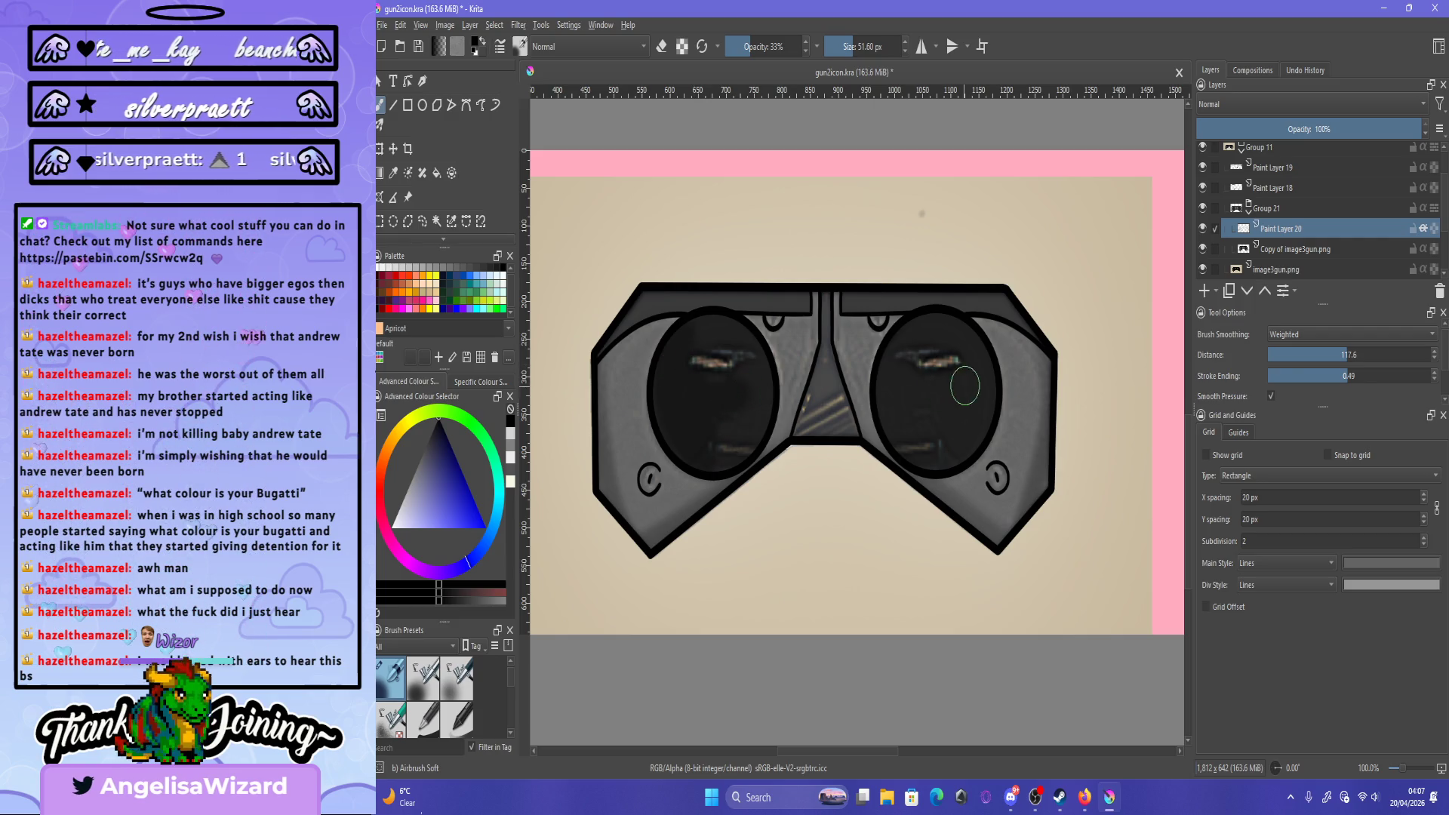
mouse_move(965, 385)
mouse_down()
mouse_move(977, 355)
mouse_move(978, 391)
mouse_up()
drag(963, 339, 963, 450)
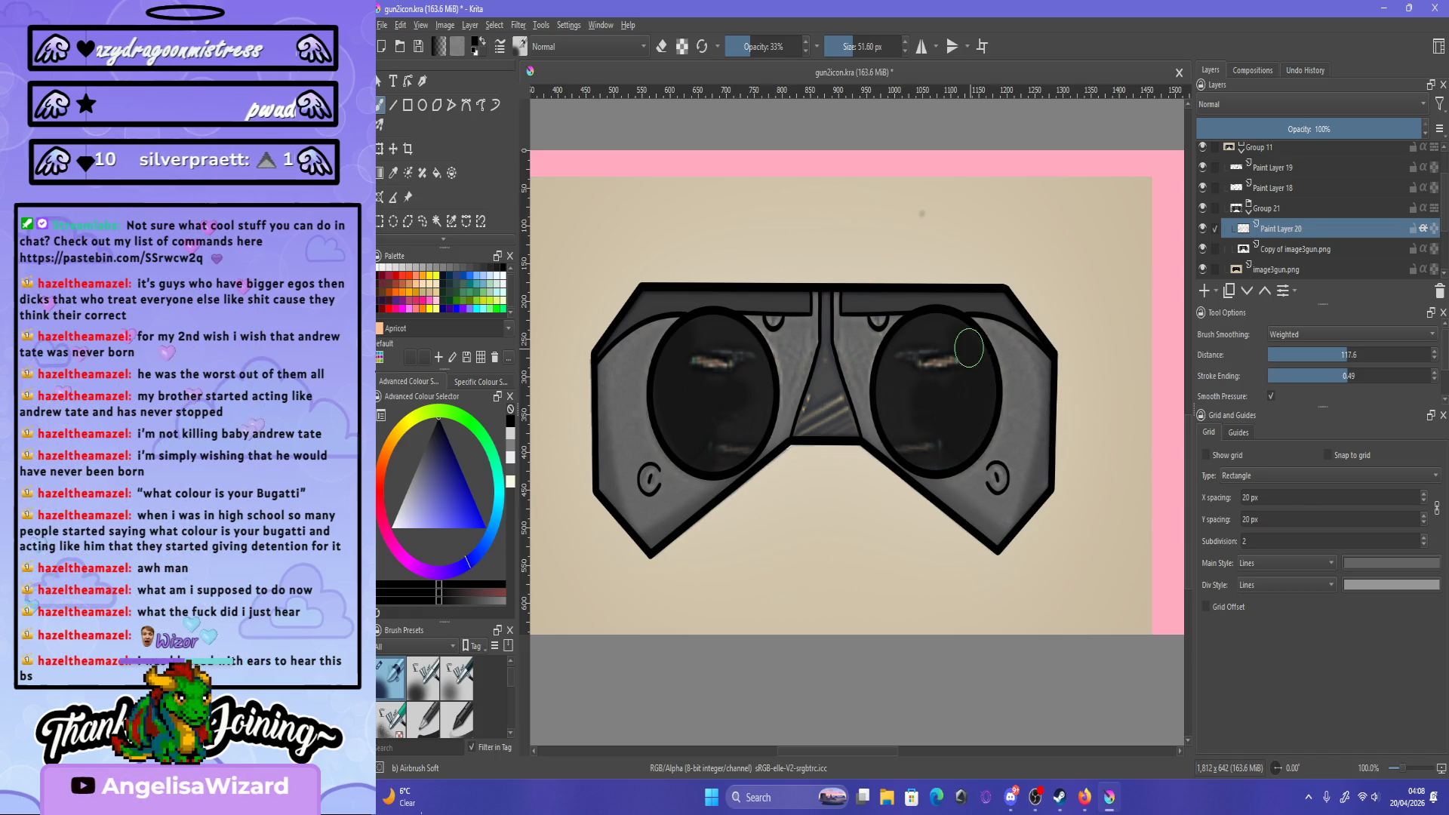
scroll(943, 466, down, 2)
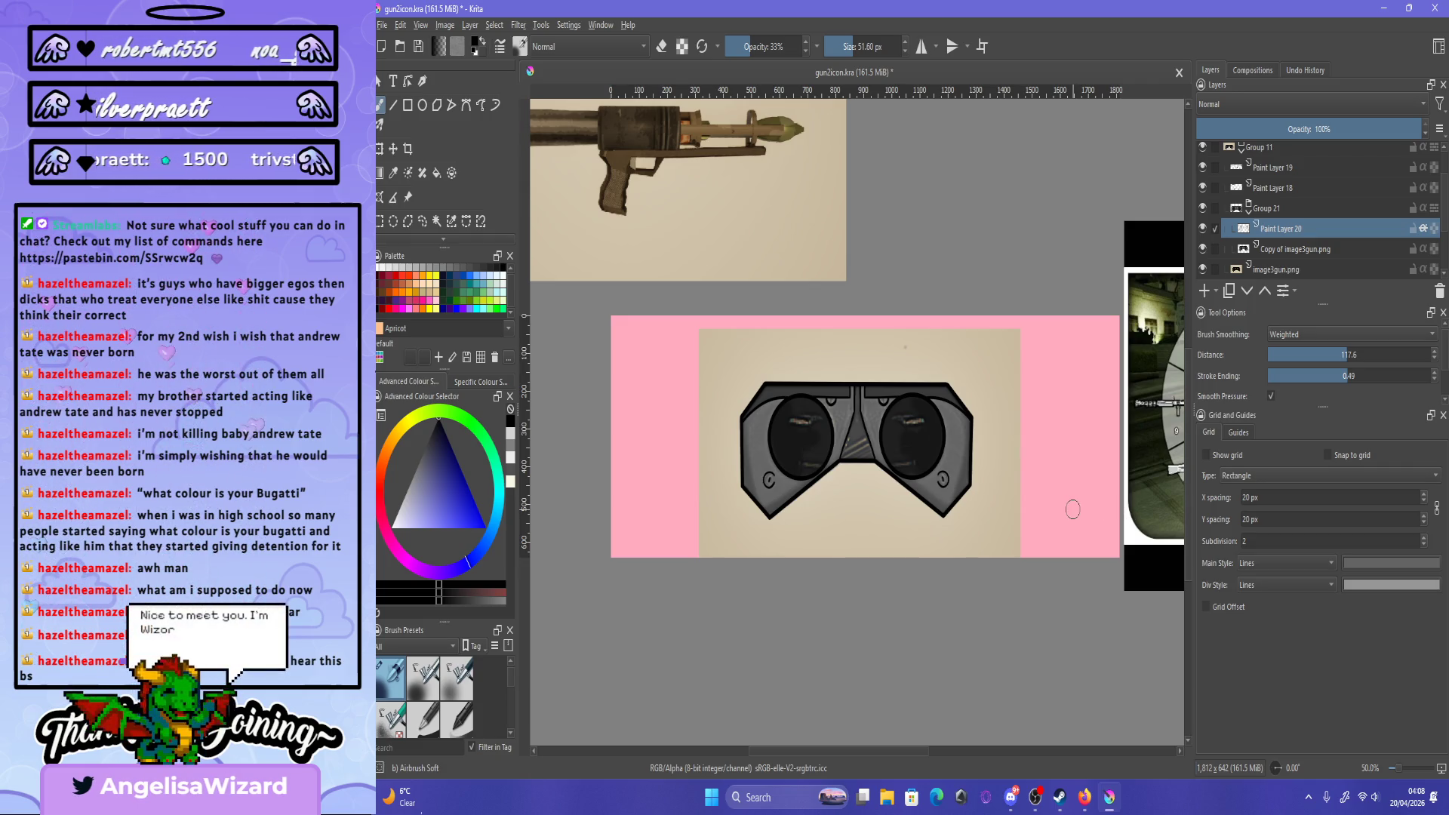
- Drop the airbrush opacity to 18% and check the goggles at full-page and close zoom
scroll(930, 501, up, 4)
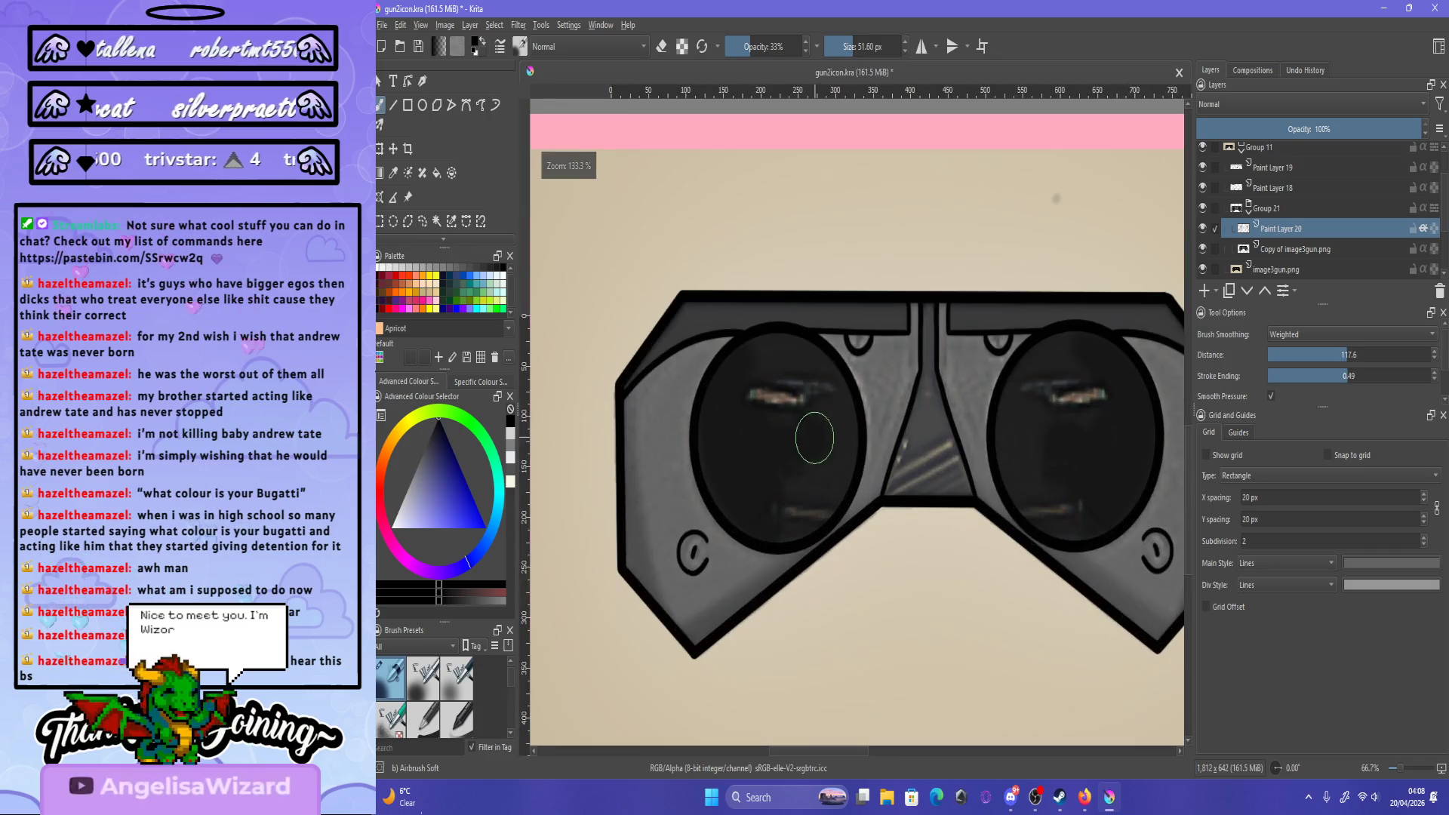
scroll(739, 337, down, 3)
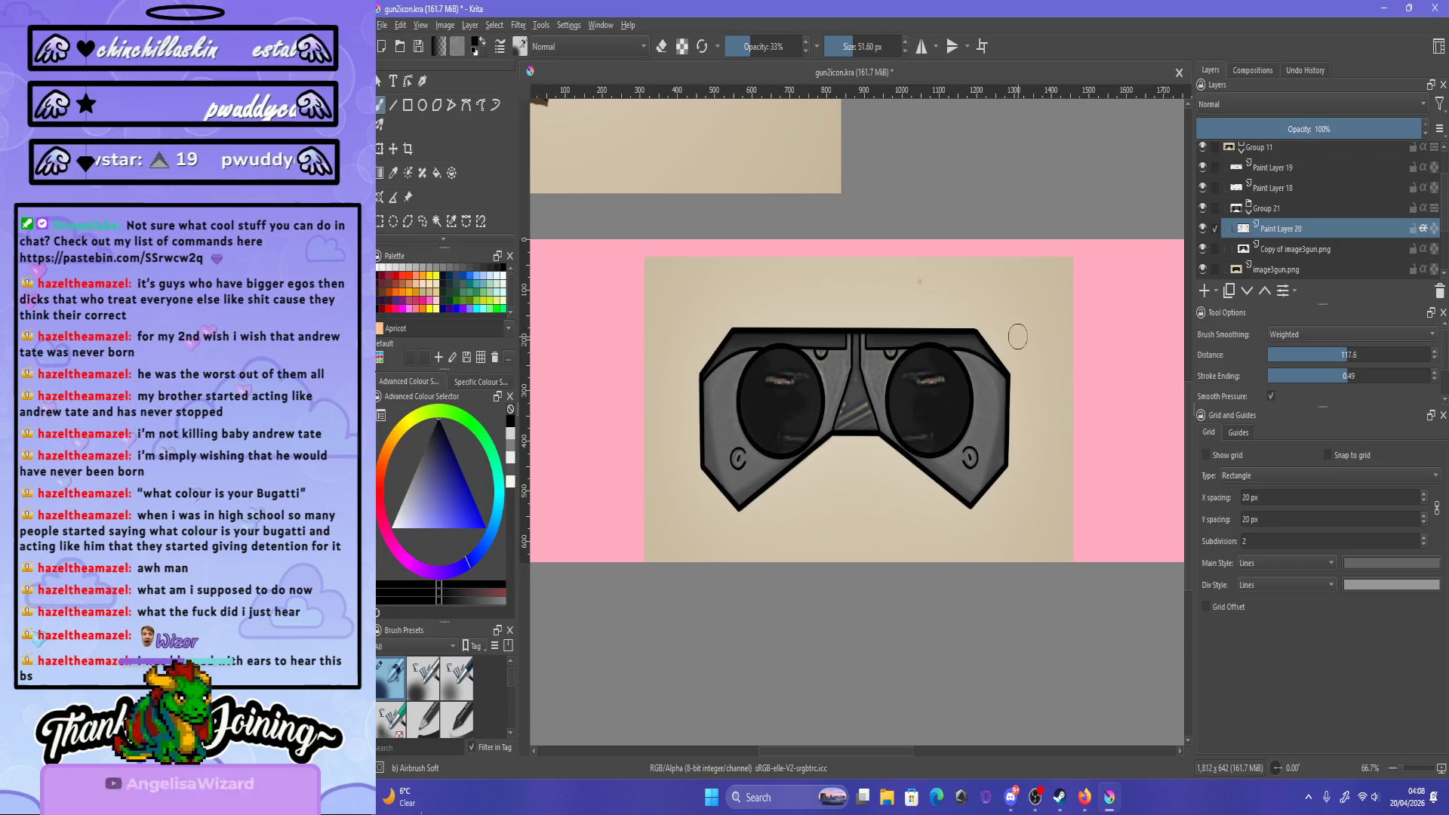
scroll(880, 407, up, 2)
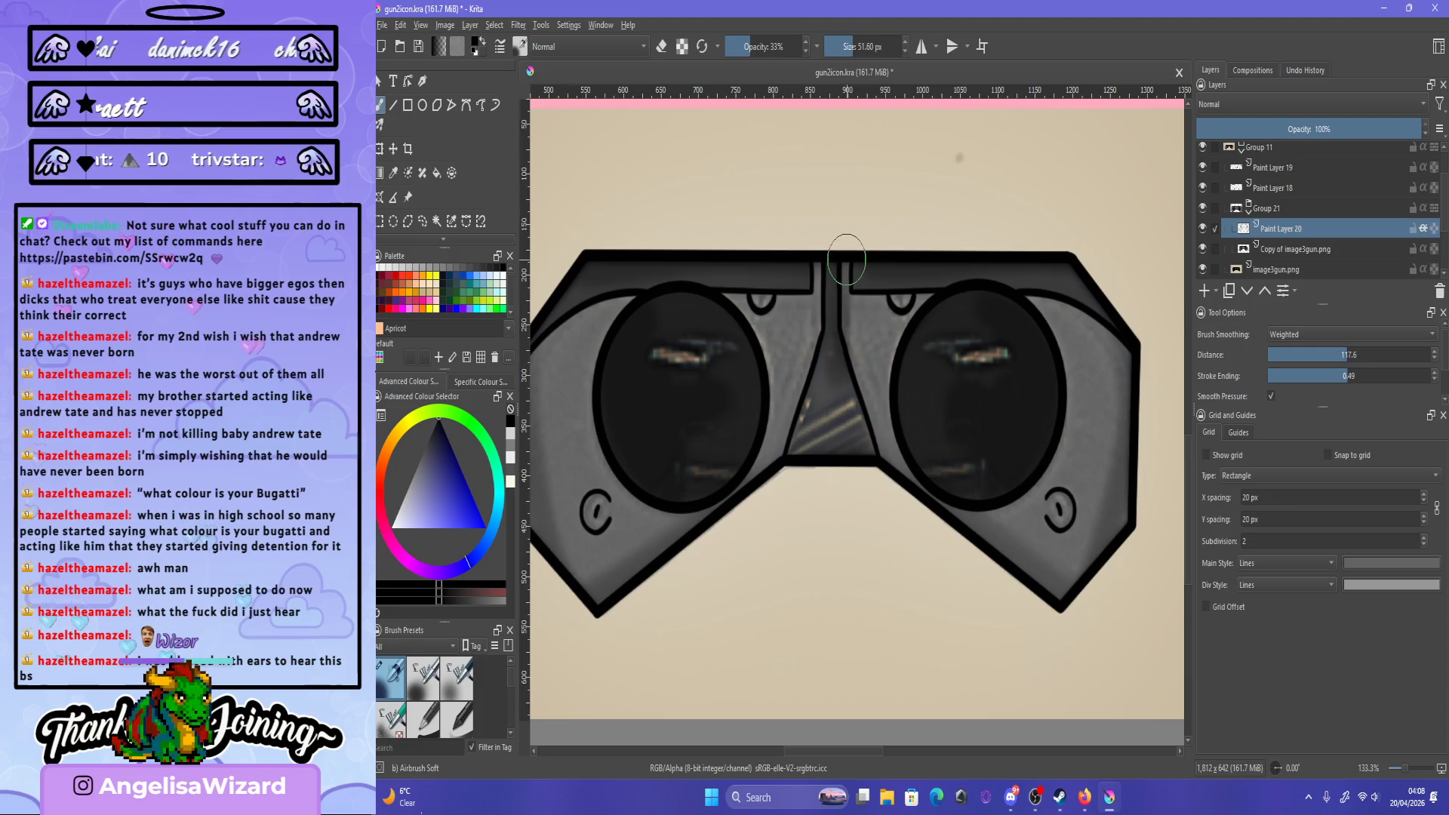
click(739, 47)
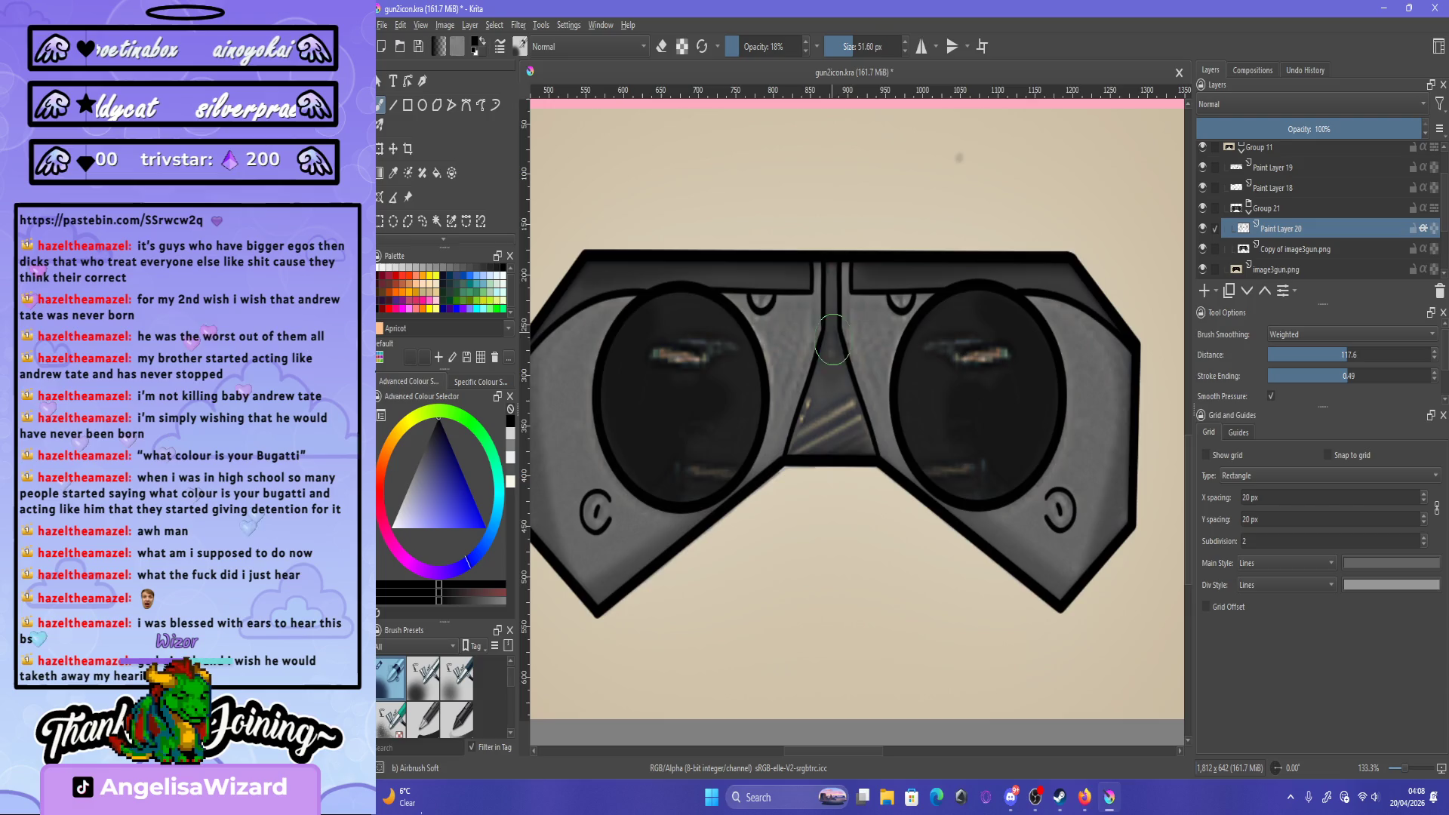
key(2)
key(1)
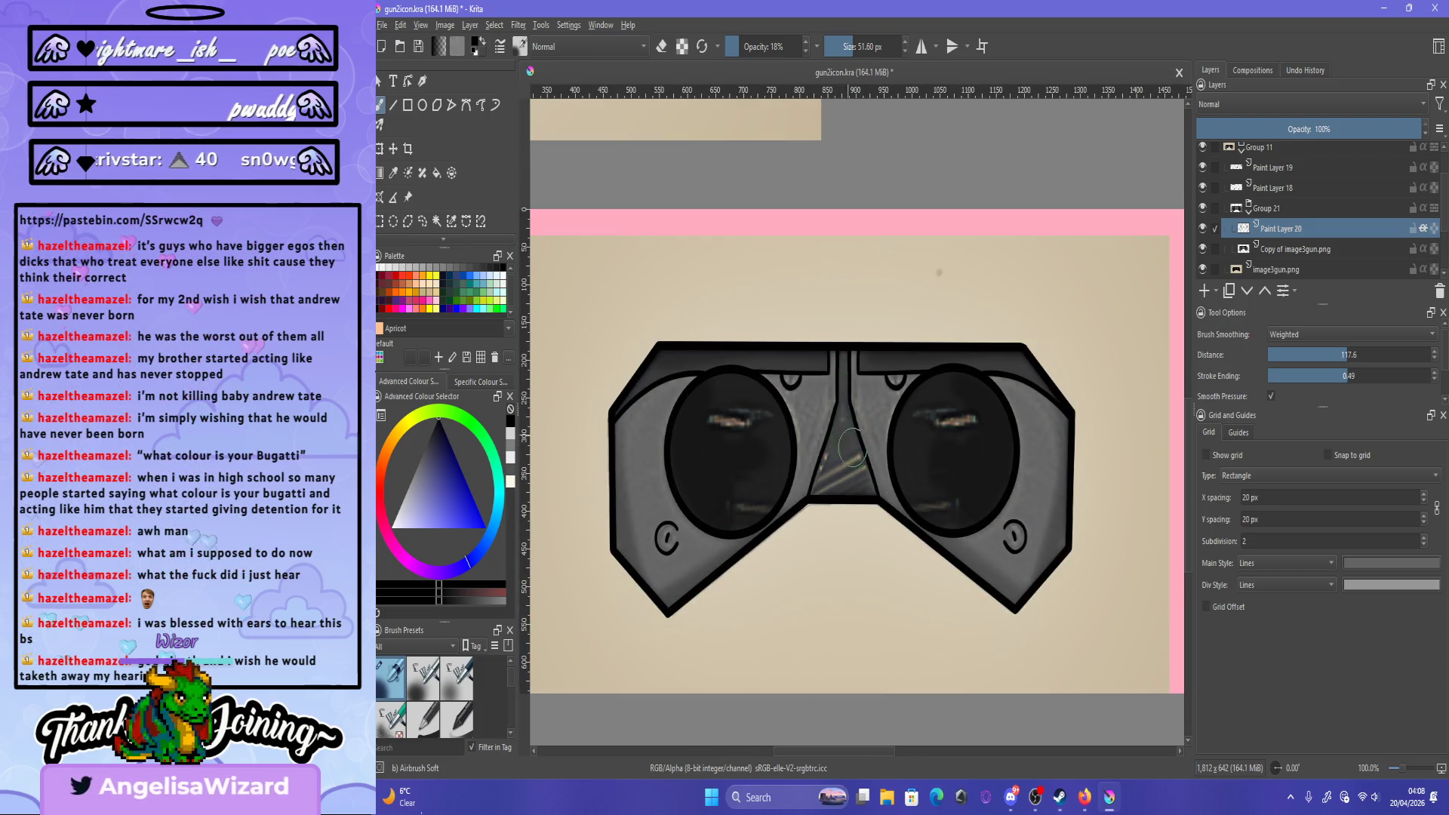
key(2)
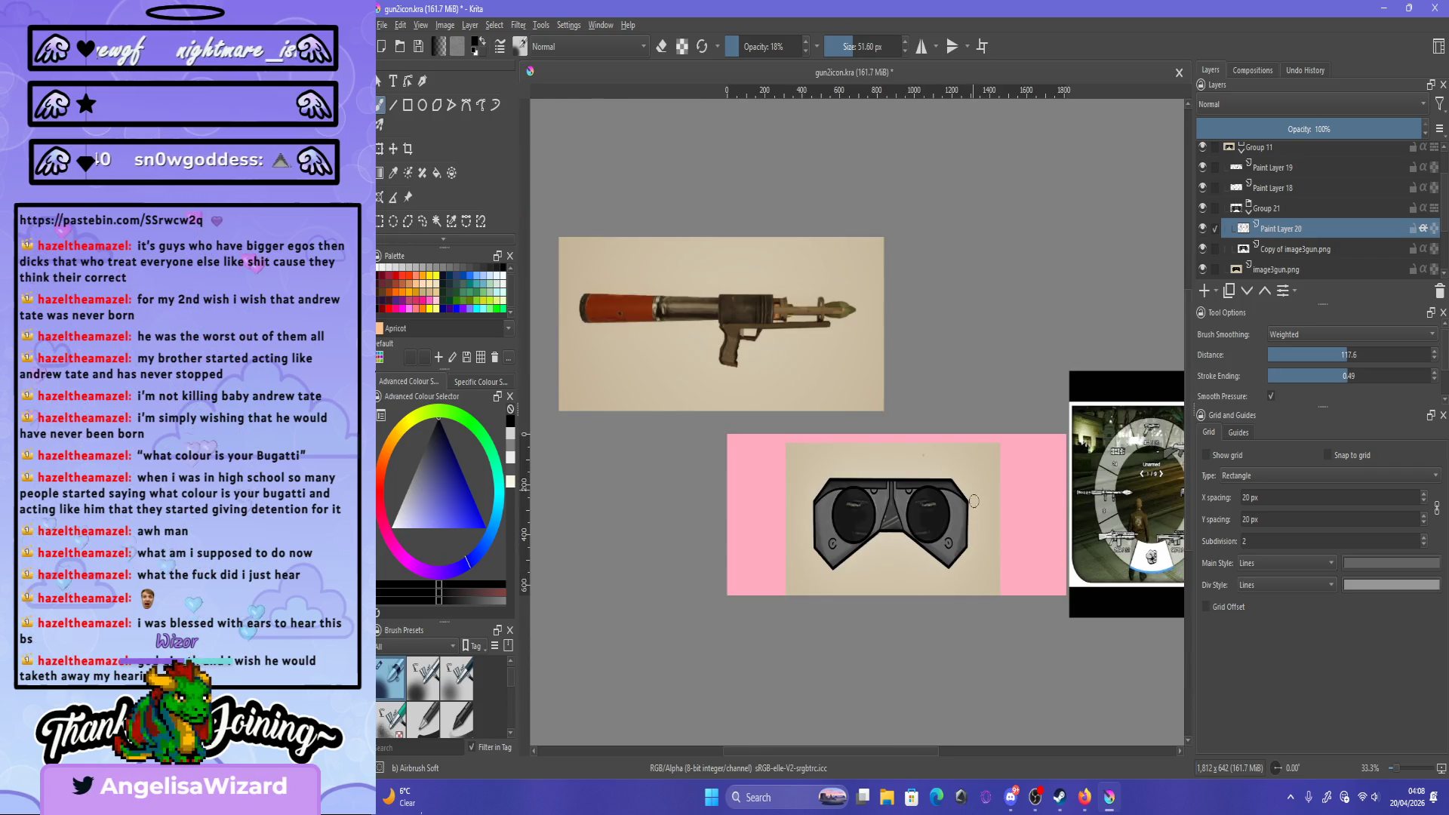
key(1)
key(2)
key(1)
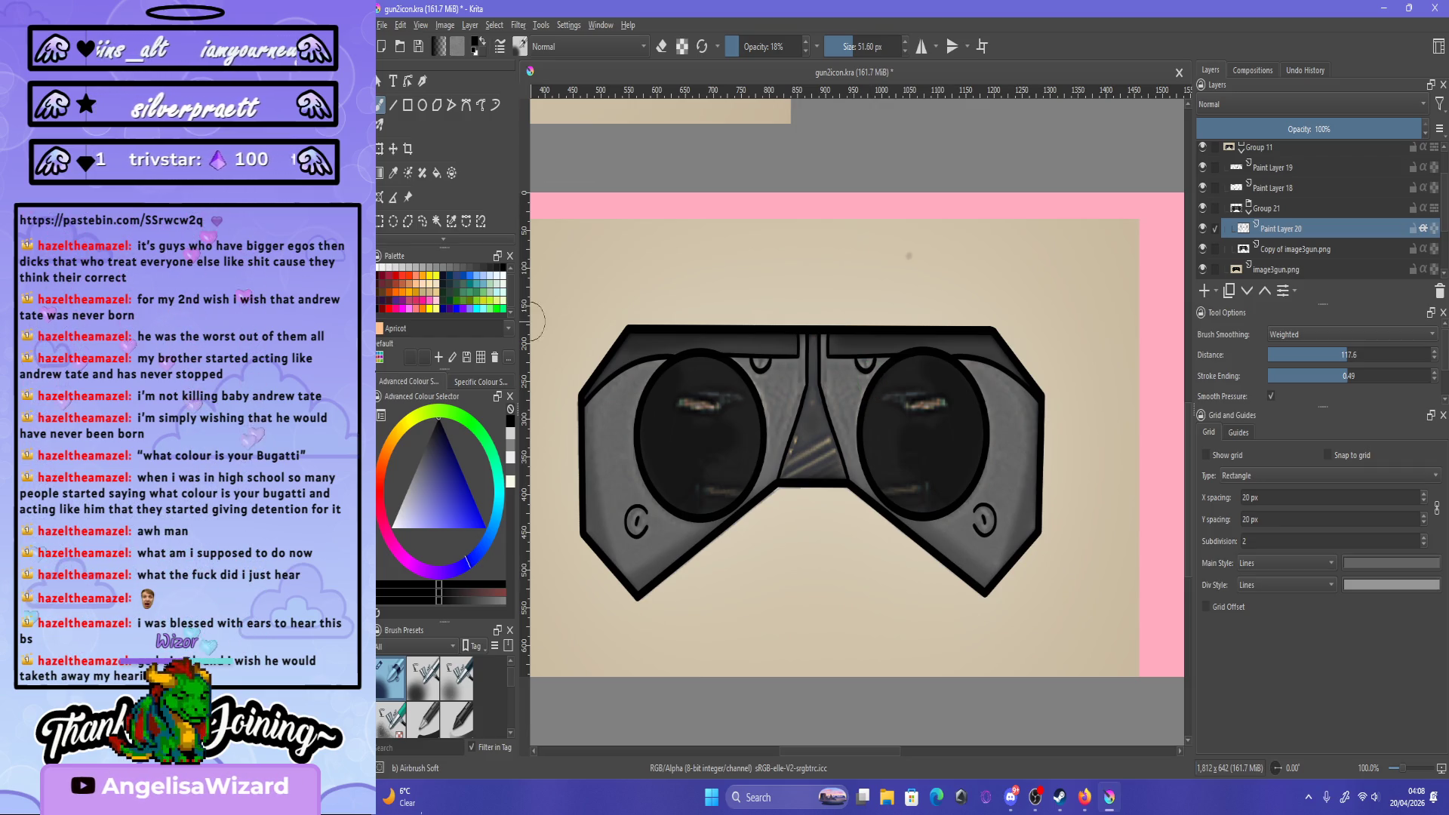
- Pick a light highlight colour, discard a trial stroke, and shrink the brush to about 18 px
click(395, 517)
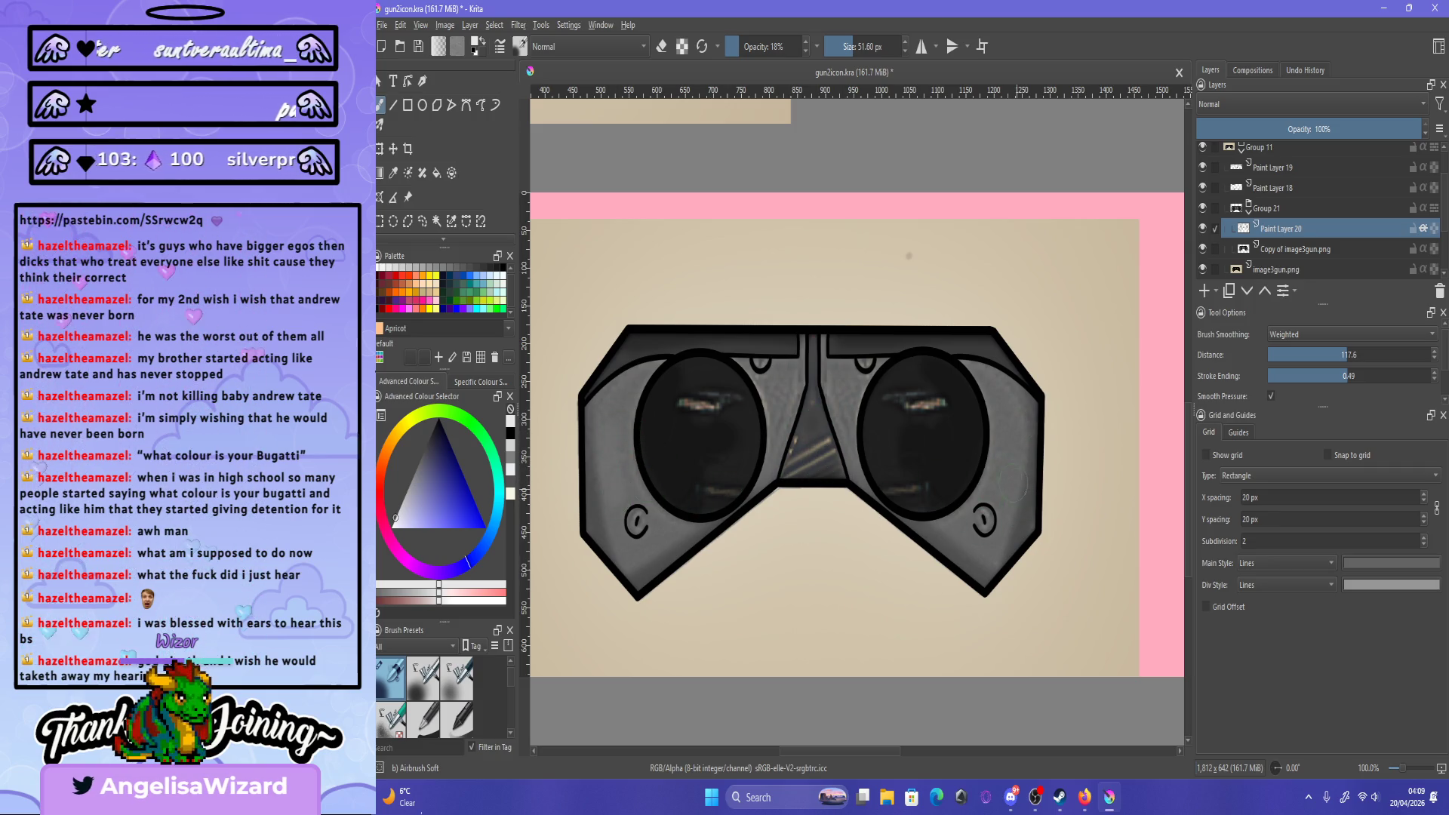
drag(1013, 483, 1011, 447)
key(ctrl+z)
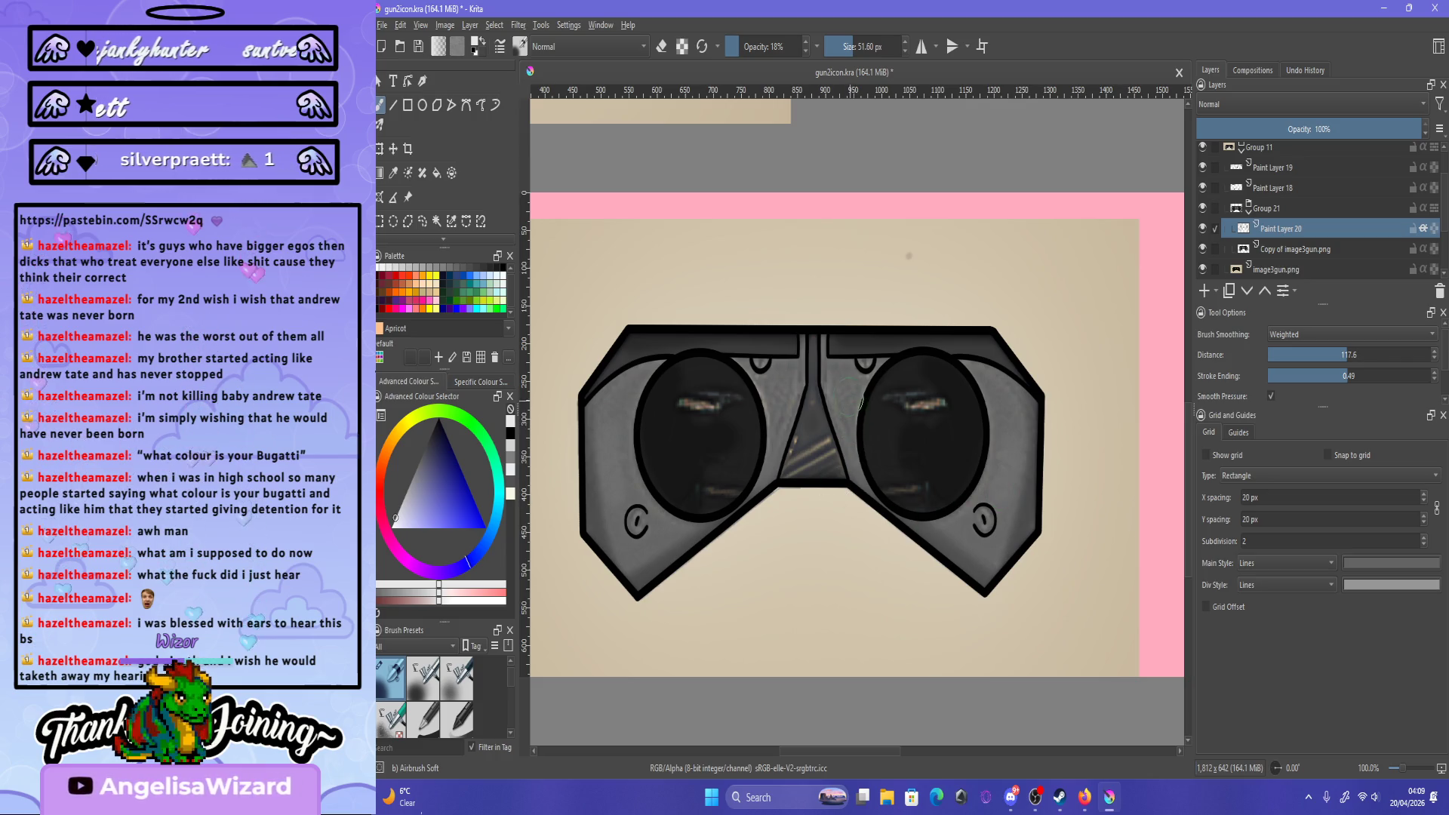
key(bracketleft)
key(bracketleft)
key(bracketleft)
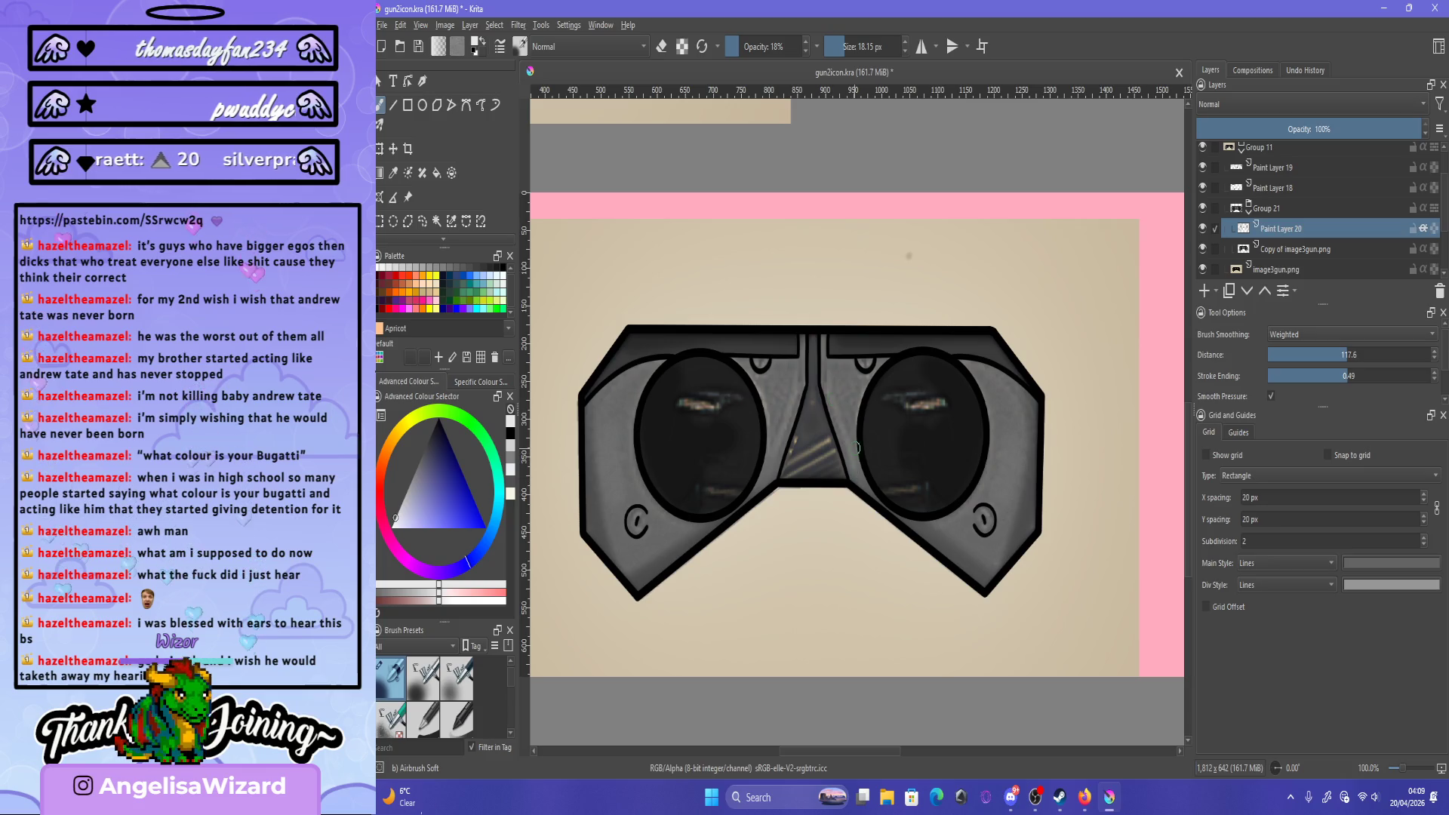
- Save the goggles icon, pale lens and bridge highlights included, to gun2icon.kra
scroll(935, 510, down, 4)
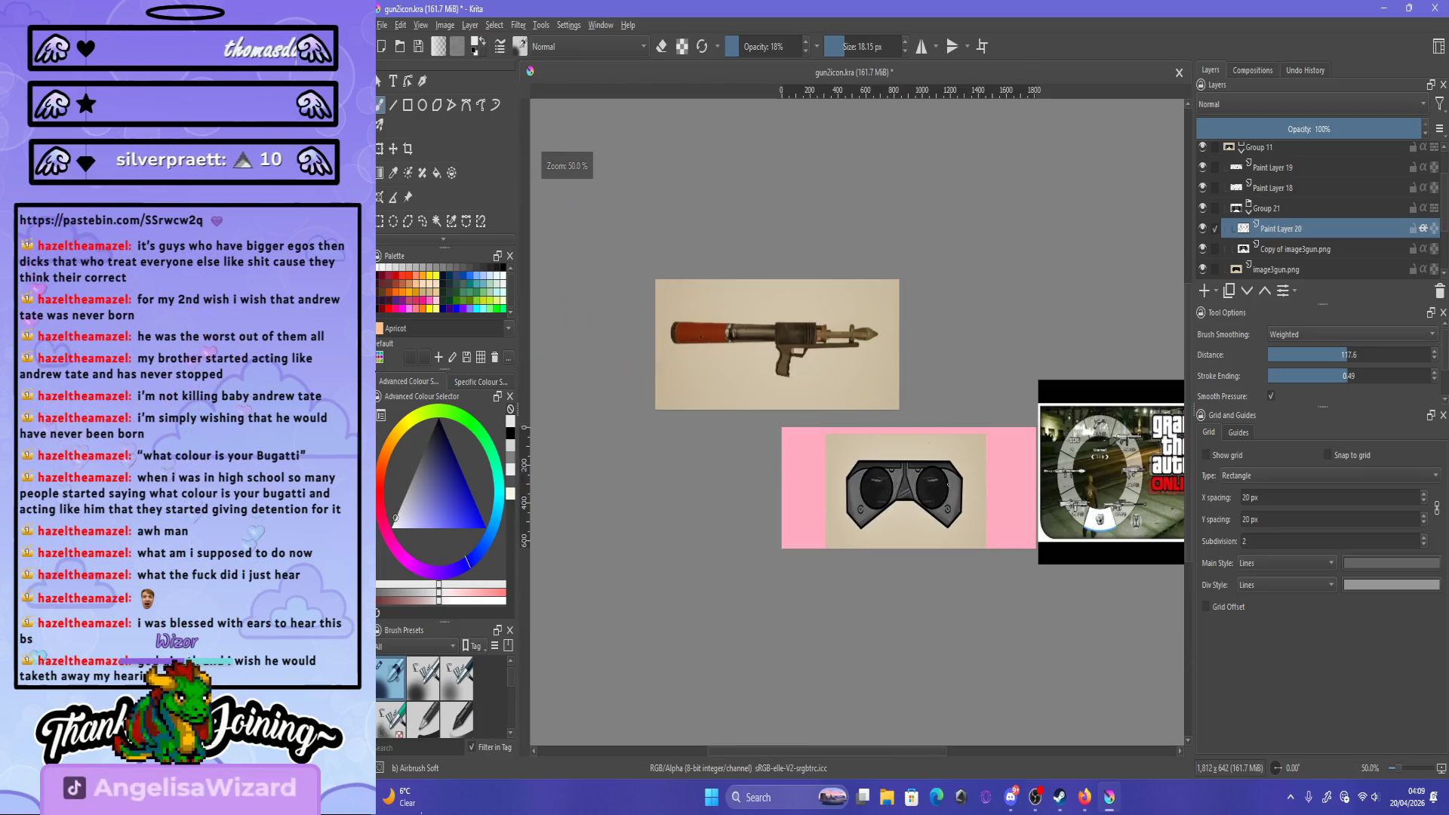
scroll(905, 505, up, 4)
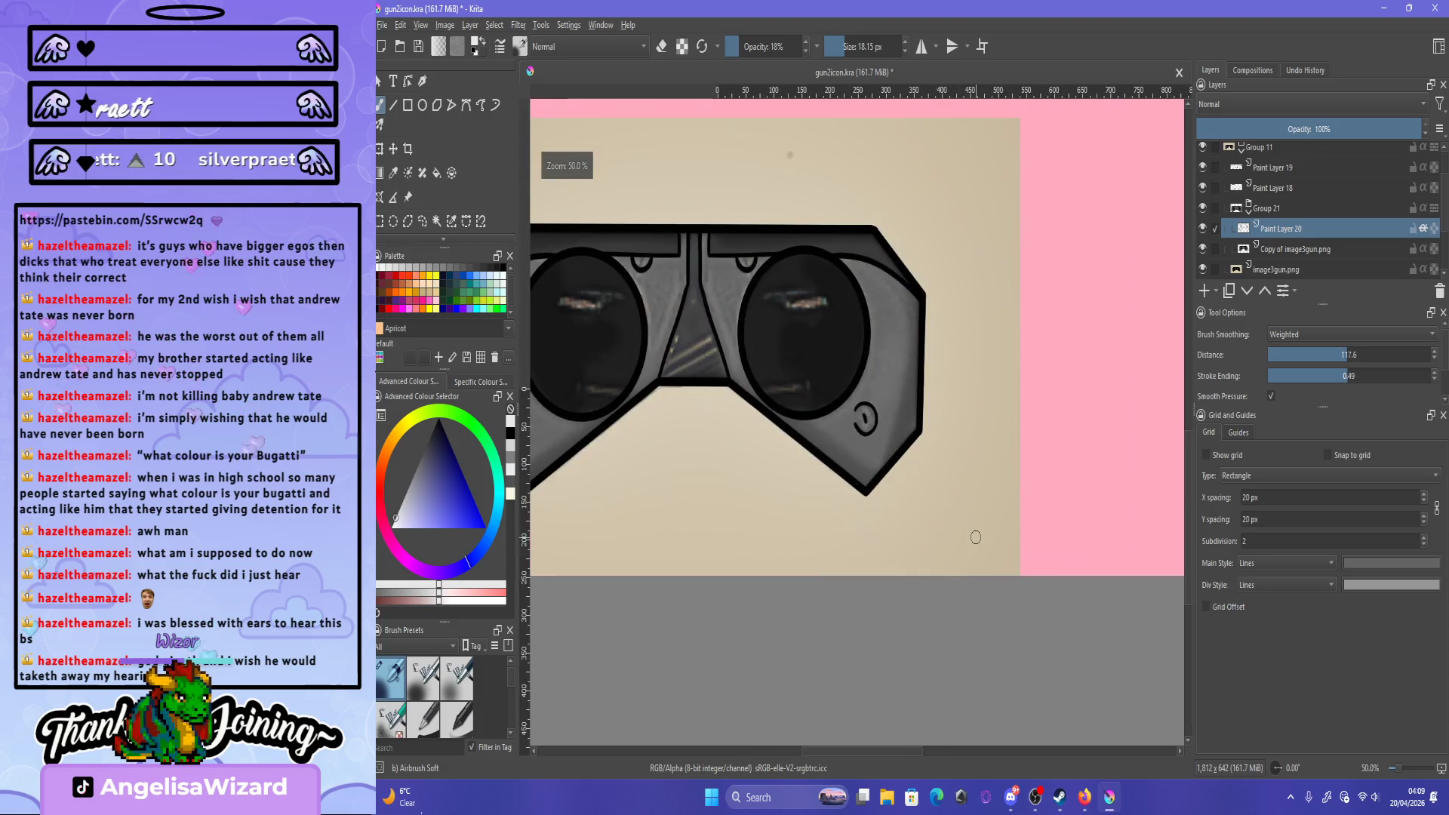
scroll(890, 510, down, 4)
scroll(875, 510, up, 4)
scroll(944, 414, down, 1)
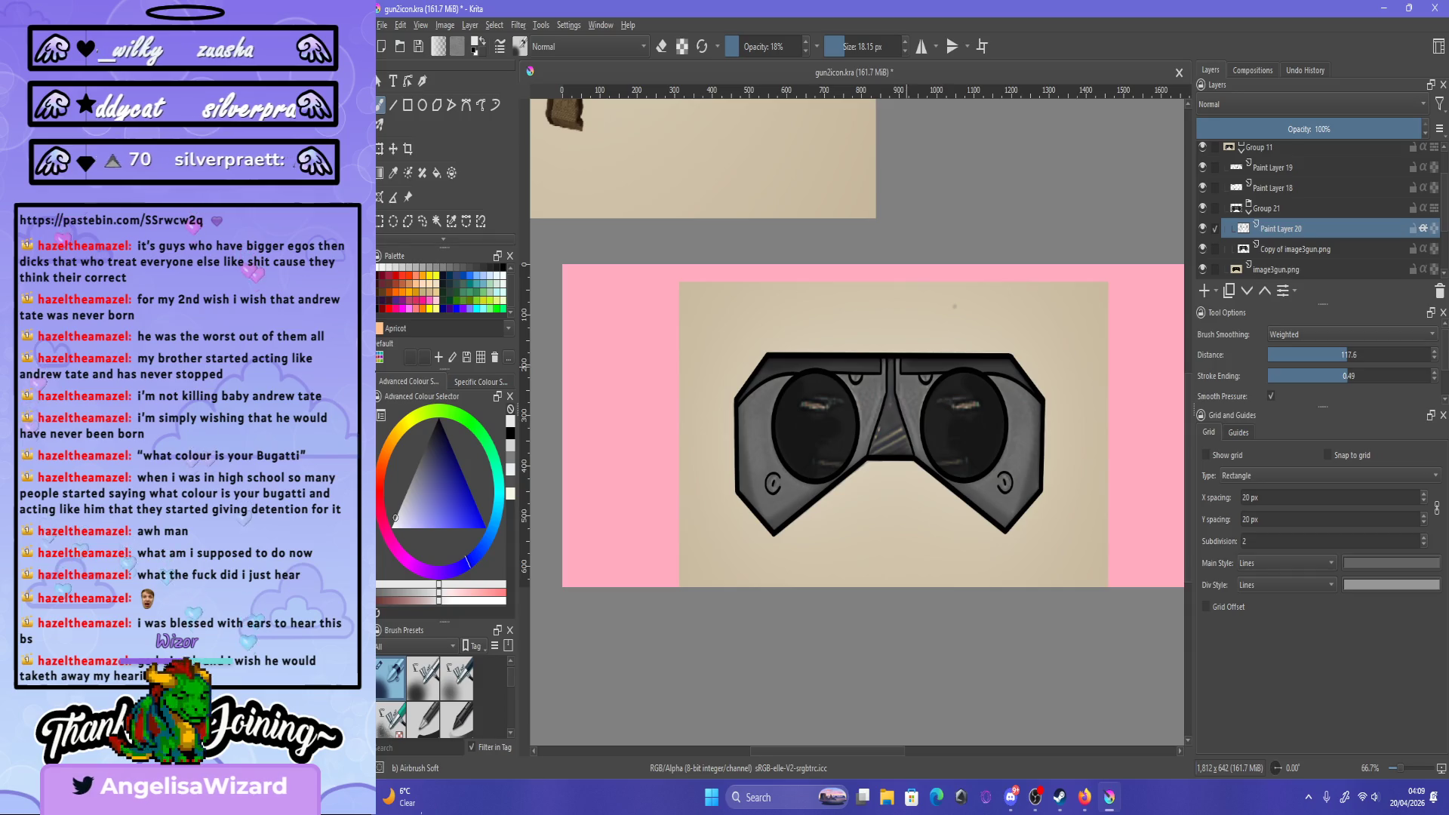
key(ctrl+s)
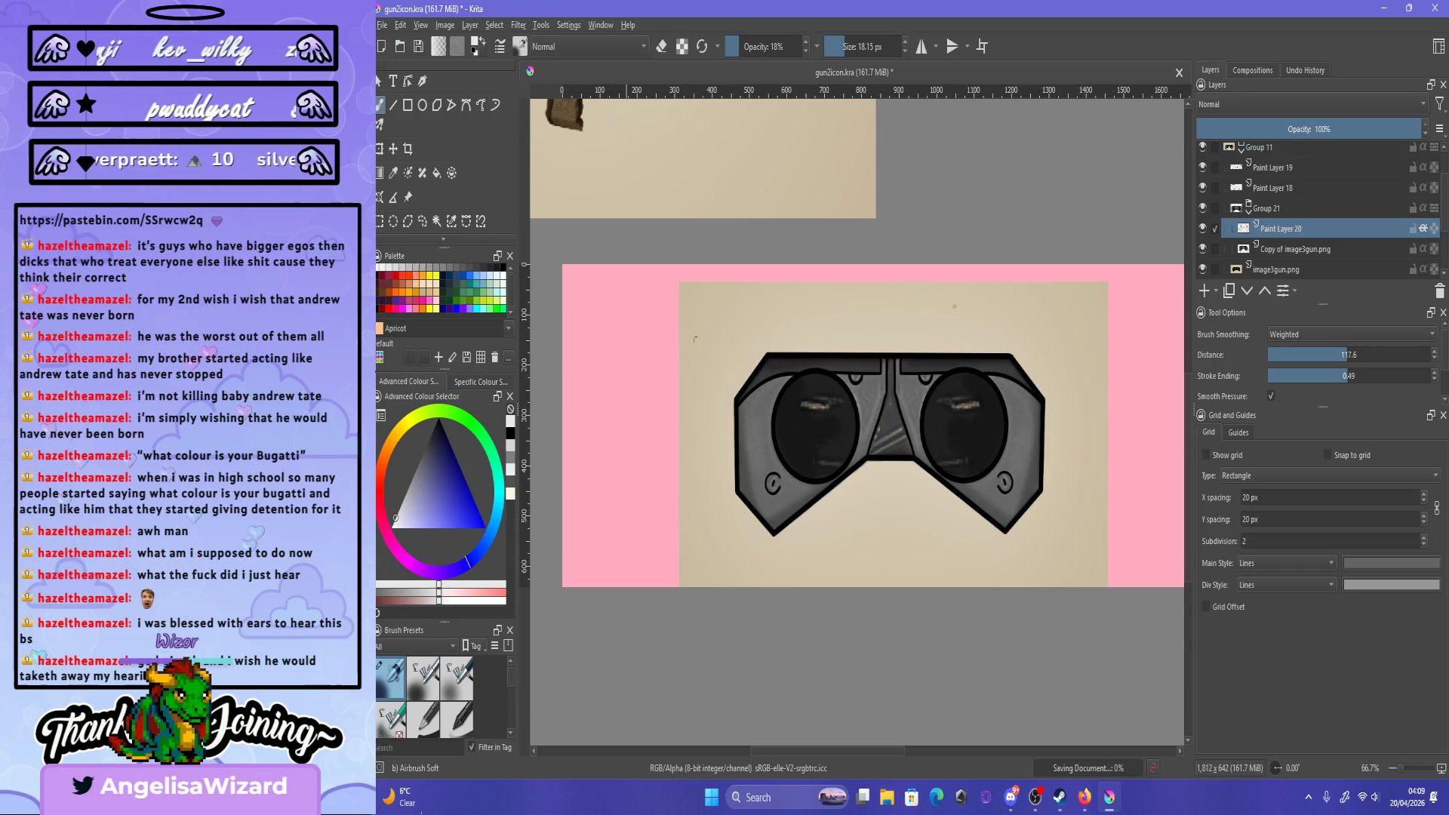